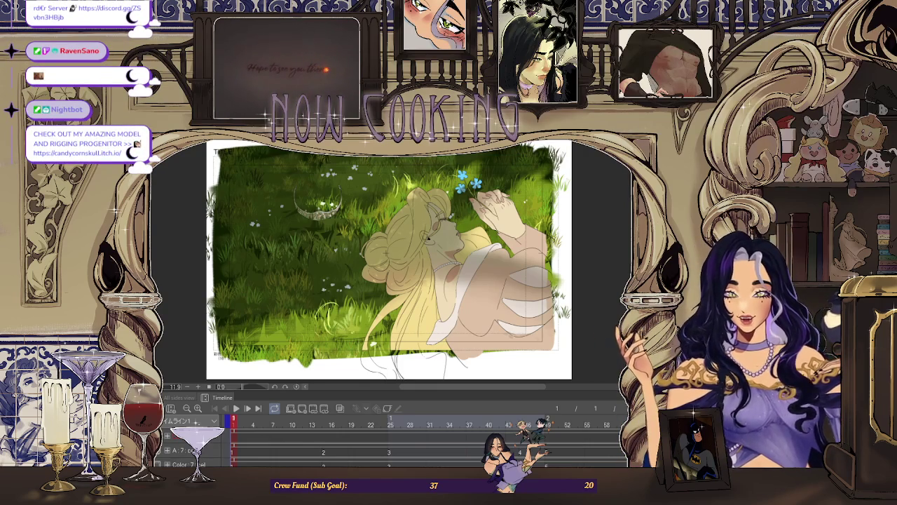
# Switch from the Clip Studio Paint drawing to the Forest focus extension page in the browser.
pyautogui.hotkey('alt', 'Tab')
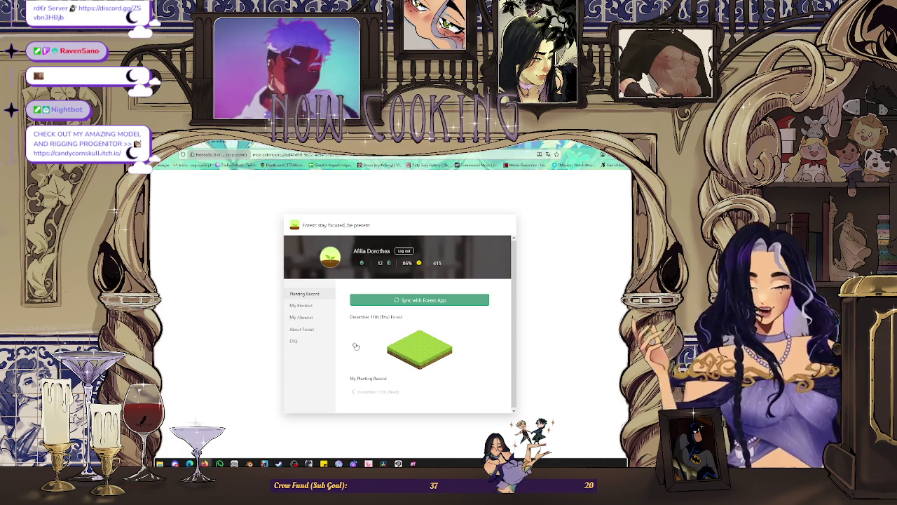
# Show the December 10th forest, then open and close the bookmarks list.
pyautogui.click(354, 345)
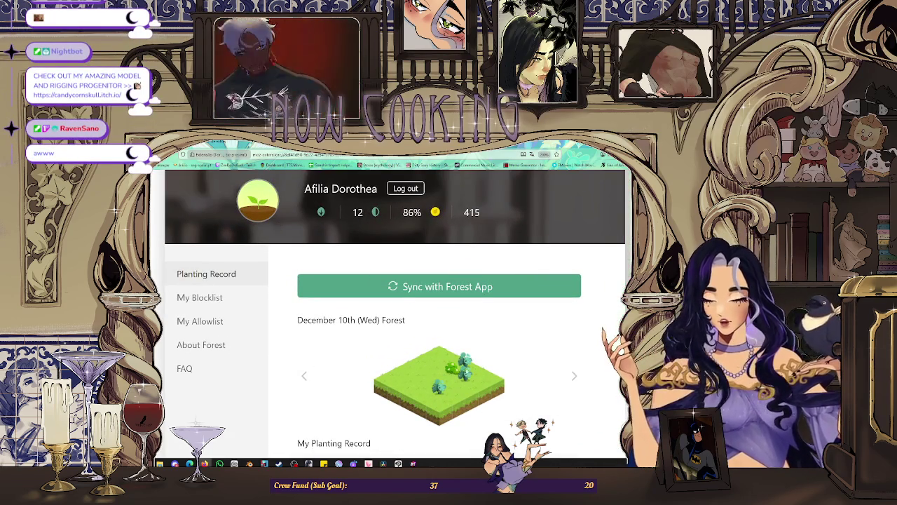
pyautogui.press('Escape')
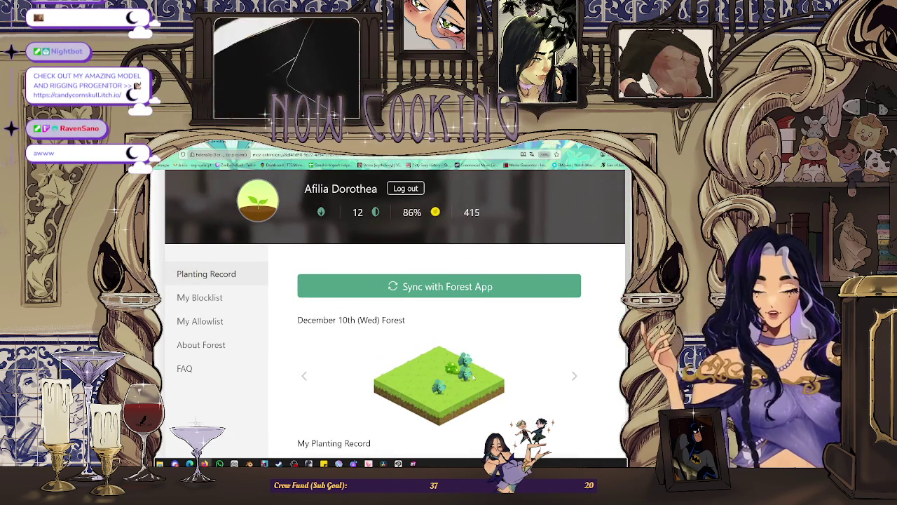
pyautogui.click(622, 165)
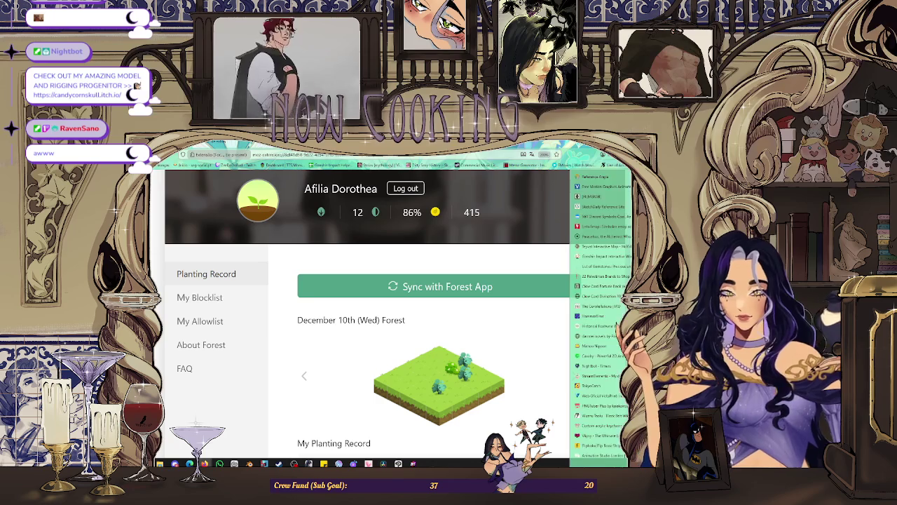
pyautogui.press('Escape')
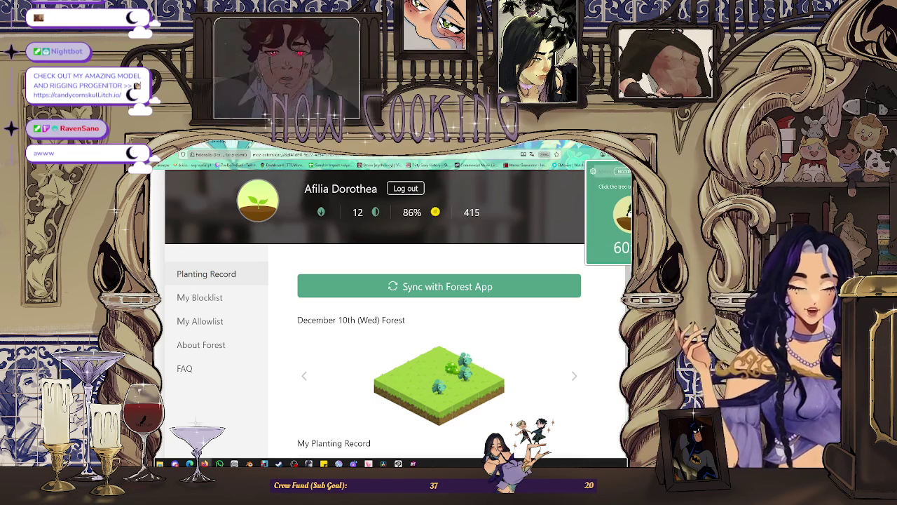
pyautogui.click(622, 165)
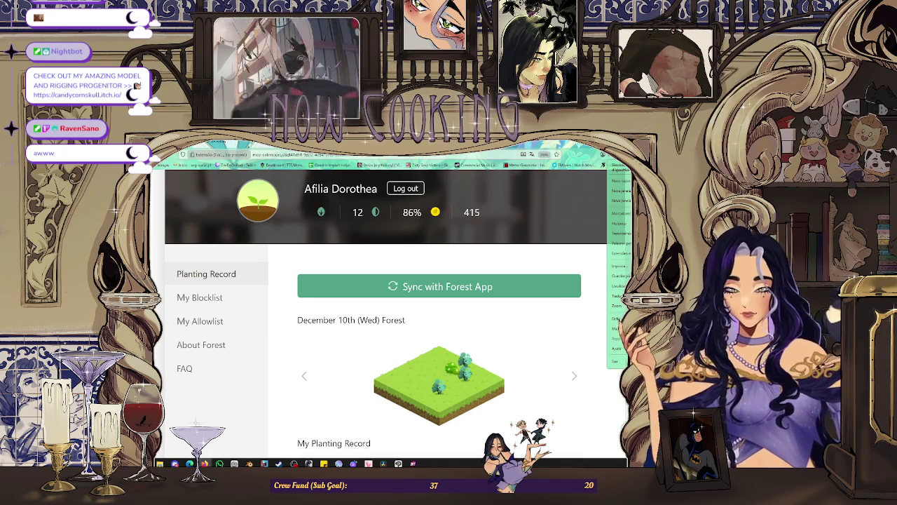
pyautogui.click(545, 312)
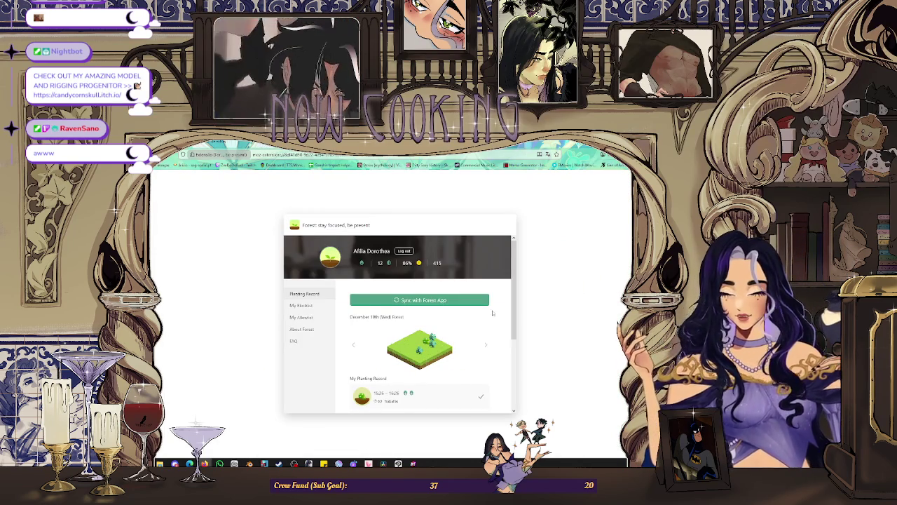
# Open and cancel a Trabalho session record's editor, then scroll back to the top.
pyautogui.scroll(-5, 493, 314)
pyautogui.click(423, 362)
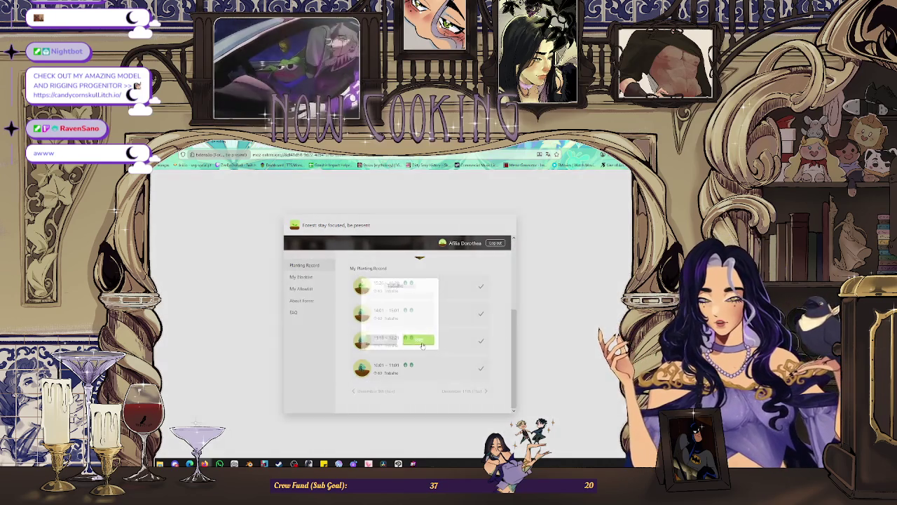
pyautogui.click(490, 356)
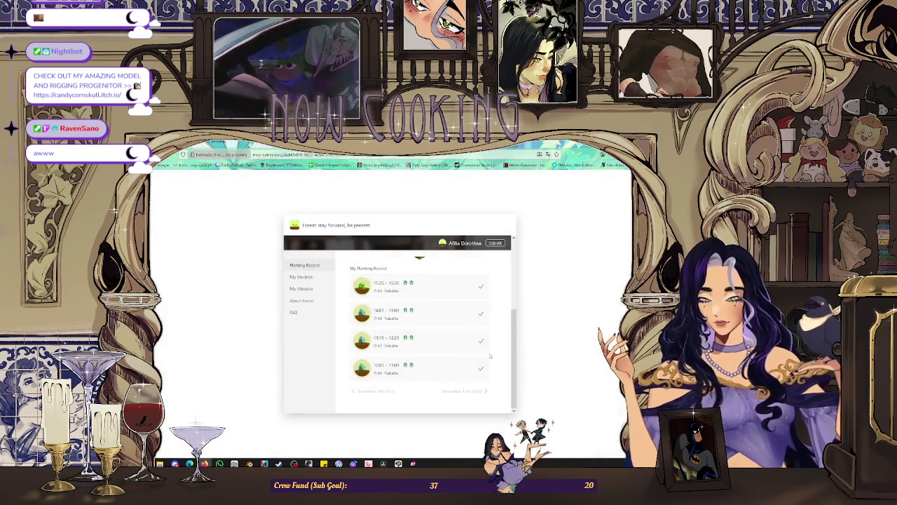
pyautogui.scroll(1, 490, 356)
pyautogui.scroll(2, 487, 357)
pyautogui.scroll(2, 484, 356)
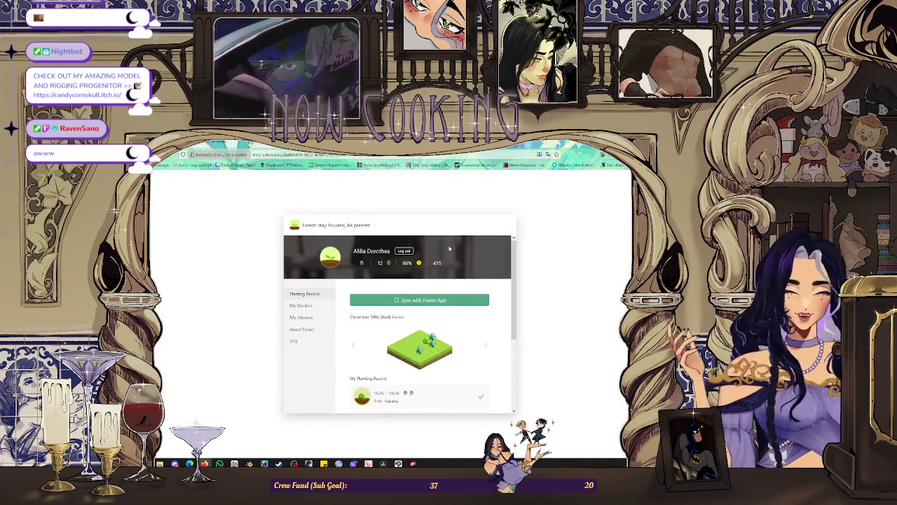
# Switch back to the Clip Studio Paint meadow frame with blue flowers and the crown.
pyautogui.hotkey('alt', 'Tab')
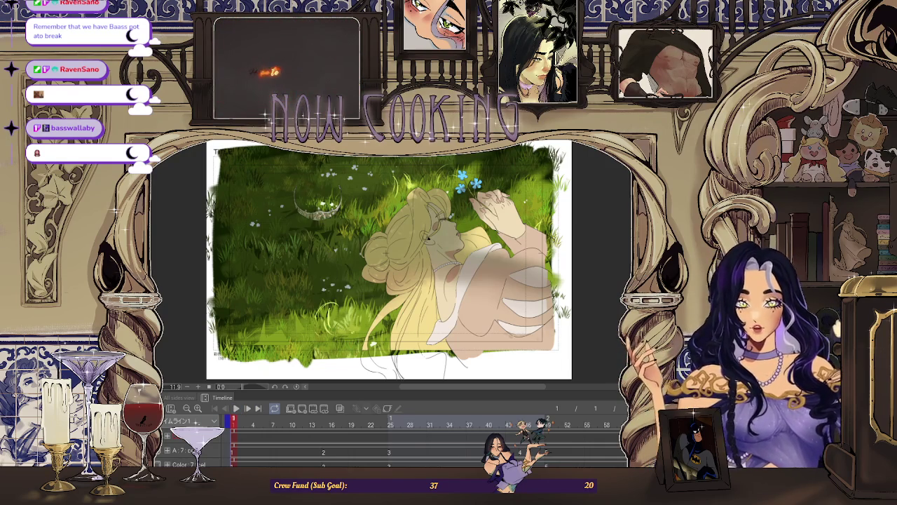
# Play the timeline animation up to frame 49, the woman resting under the bare tree.
pyautogui.click(236, 408)
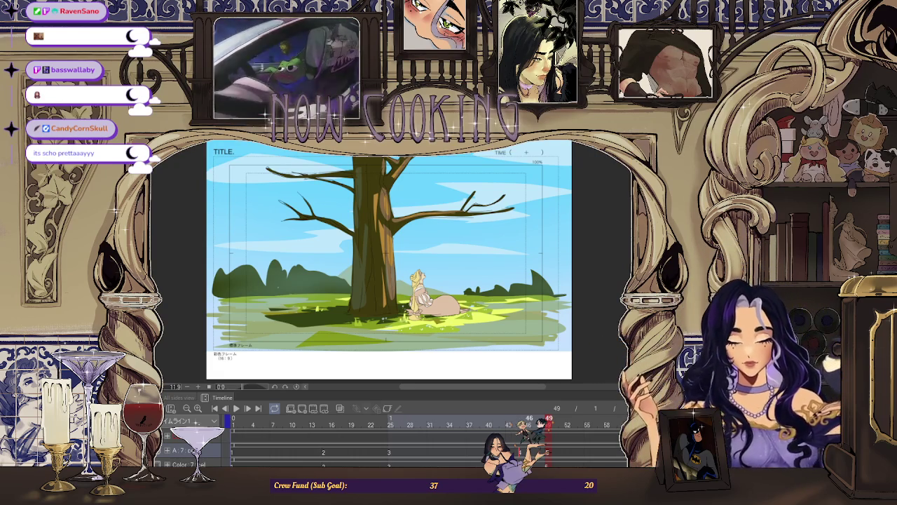
# Step the timeline playhead forward one frame to frame 50.
pyautogui.press('Right')
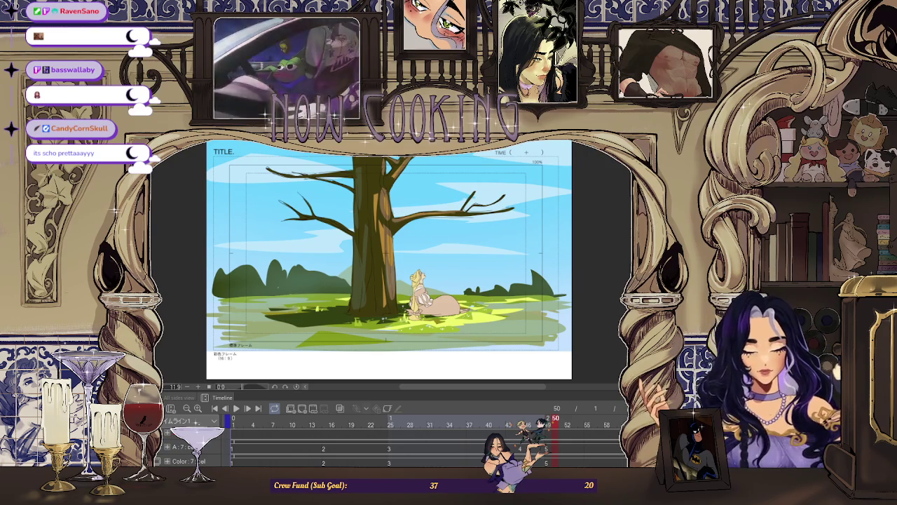
pyautogui.hotkey('ctrl', 'shift', 'u')
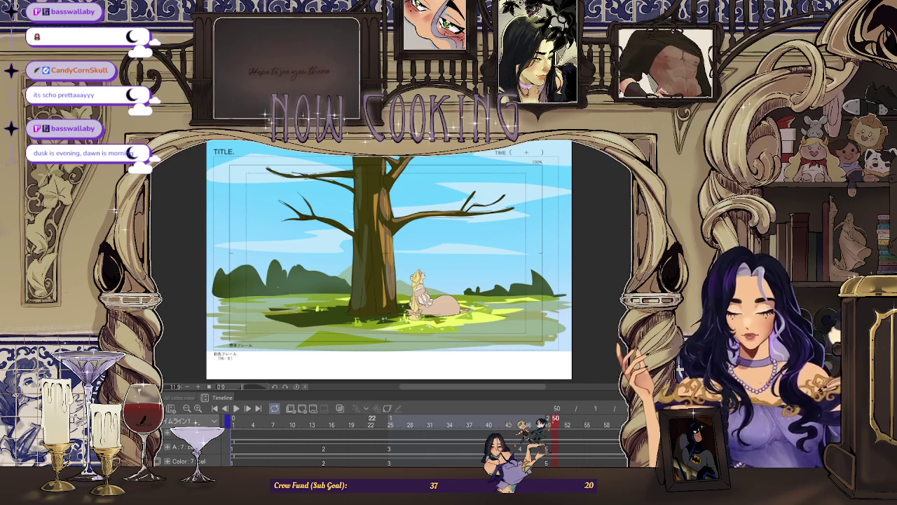
# Play the rough character sketch animation from its first frame, then pause playback.
pyautogui.hotkey('ctrl', 'Tab')
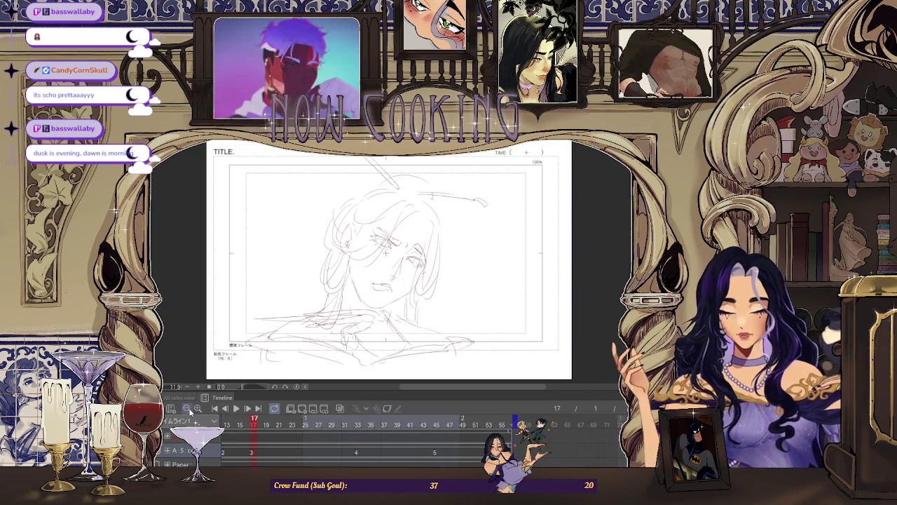
pyautogui.click(214, 408)
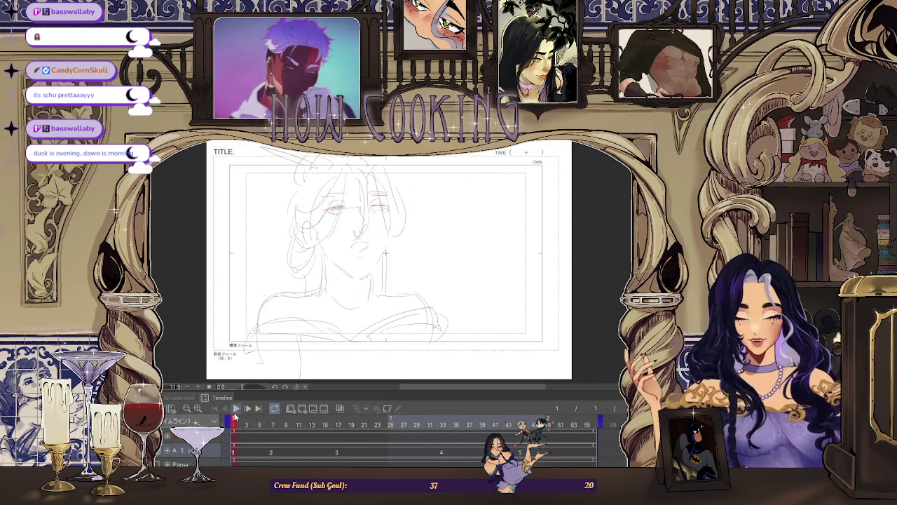
pyautogui.click(236, 408)
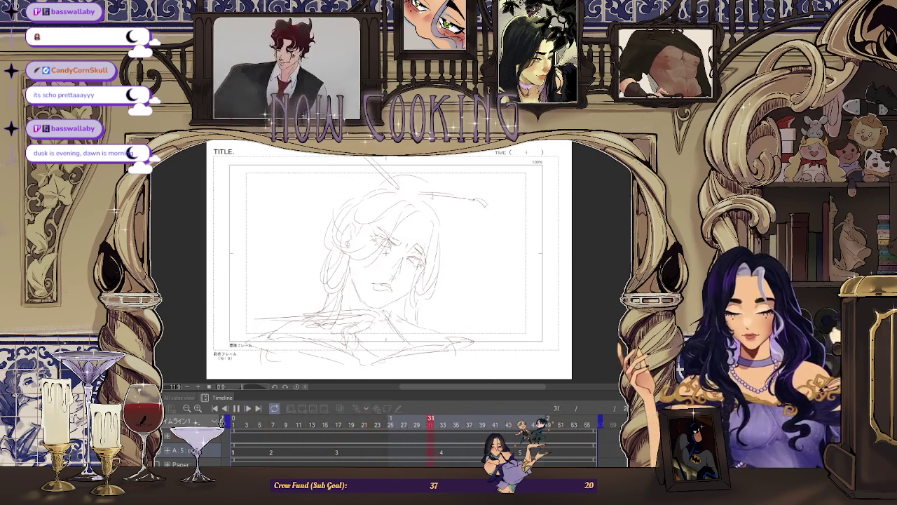
pyautogui.click(236, 408)
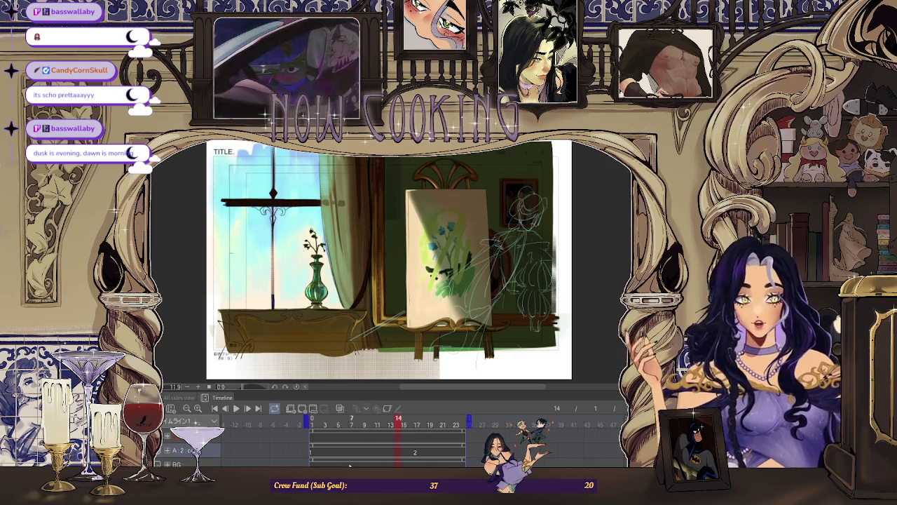
# Move the room scene timeline to frame 15.
pyautogui.click(408, 422)
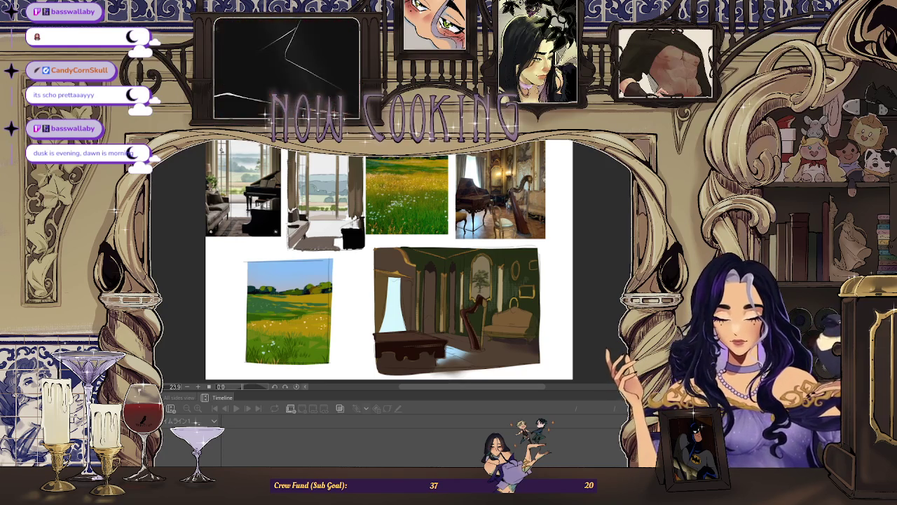
# Zoom in and out over the meadow and interior reference sheet, then switch to the landscape painting.
pyautogui.hotkey('ctrl', '-')
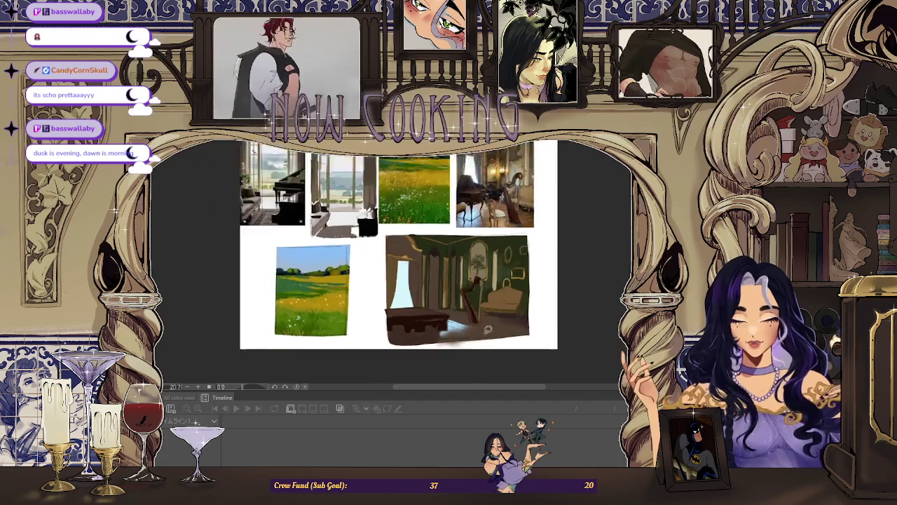
pyautogui.scroll(3, 488, 328)
pyautogui.scroll(2, 476, 301)
pyautogui.scroll(2, 466, 273)
pyautogui.scroll(-2, 457, 250)
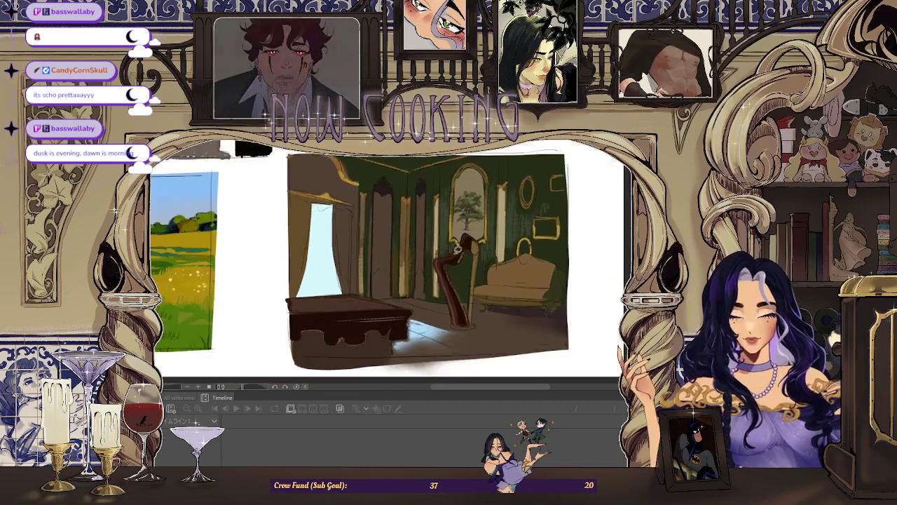
pyautogui.scroll(-2, 457, 251)
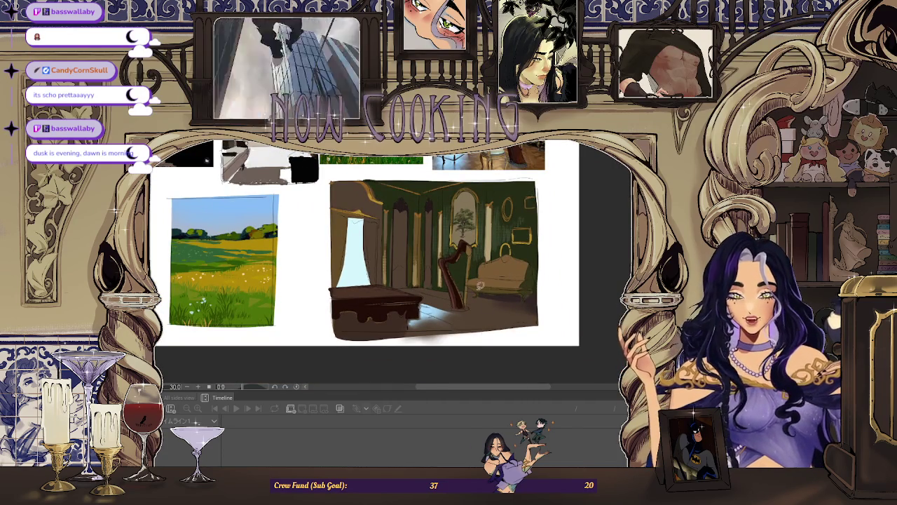
pyautogui.scroll(-3, 480, 286)
pyautogui.scroll(-2, 483, 284)
pyautogui.scroll(-1, 485, 283)
pyautogui.scroll(1, 487, 282)
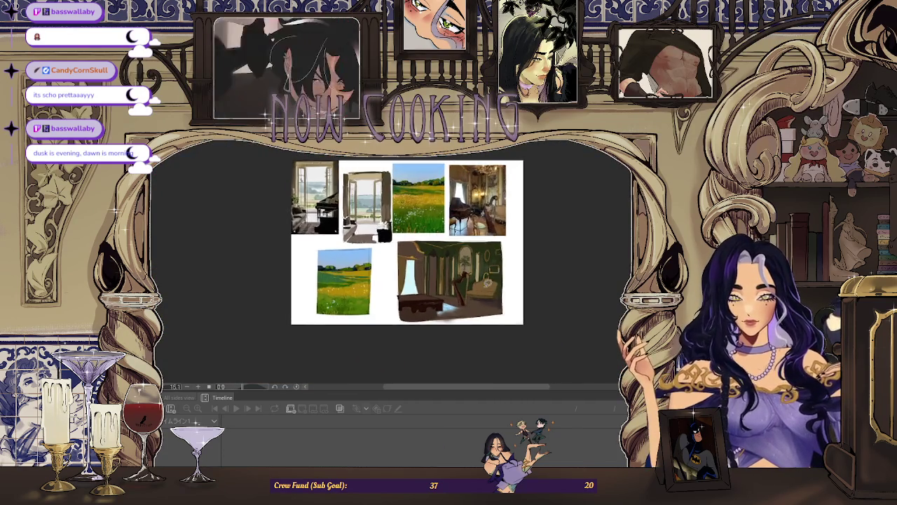
pyautogui.scroll(3, 455, 277)
pyautogui.scroll(2, 490, 260)
pyautogui.scroll(-4, 485, 238)
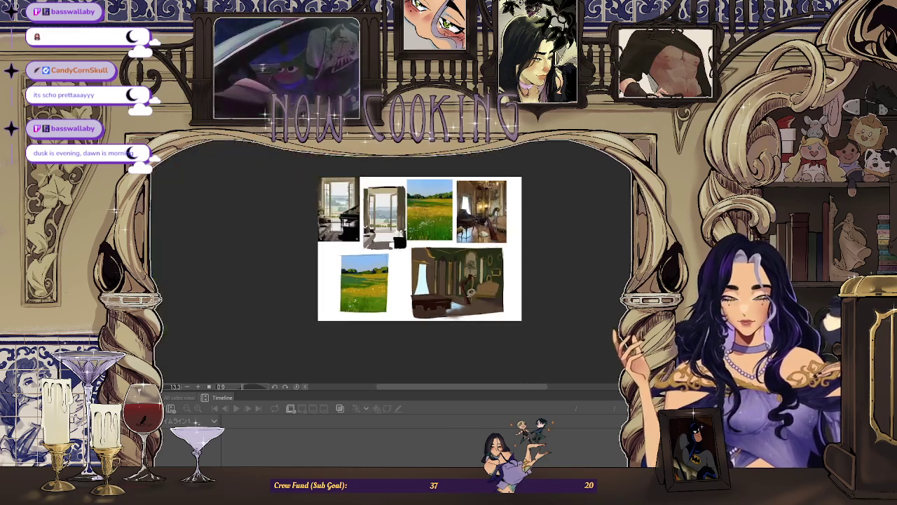
pyautogui.scroll(1, 484, 232)
pyautogui.scroll(2, 498, 203)
pyautogui.scroll(-2, 499, 219)
pyautogui.scroll(-1, 507, 258)
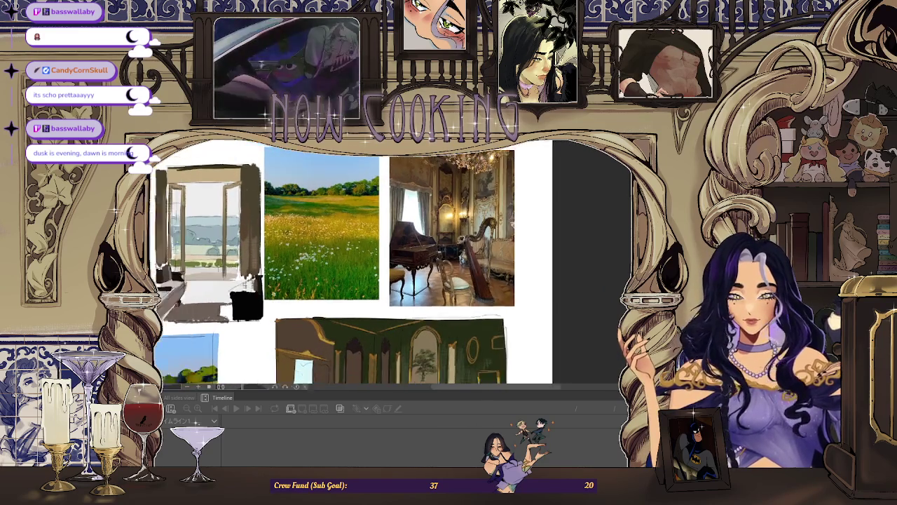
pyautogui.scroll(-2, 478, 282)
pyautogui.scroll(-1, 477, 302)
pyautogui.scroll(1, 470, 305)
pyautogui.scroll(1, 463, 312)
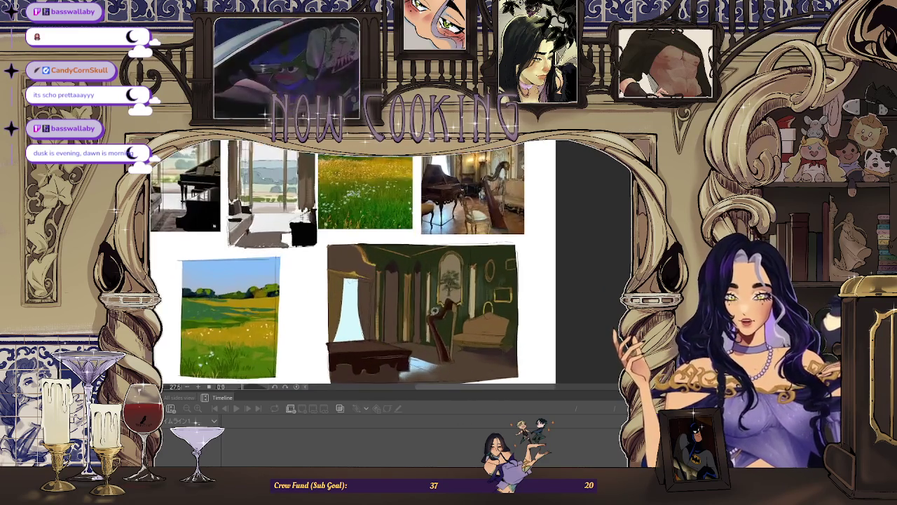
pyautogui.scroll(-1, 456, 316)
pyautogui.scroll(3, 444, 328)
pyautogui.scroll(-2, 444, 327)
pyautogui.scroll(1, 441, 309)
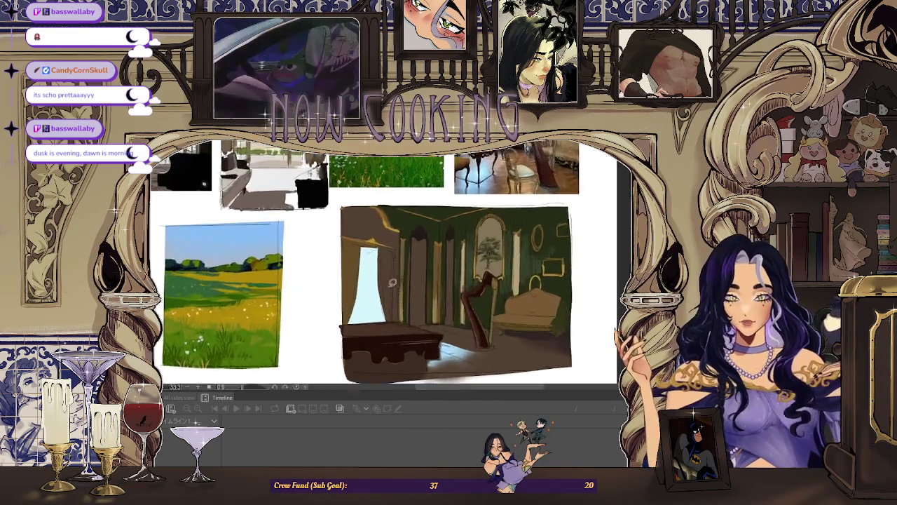
pyautogui.scroll(-3, 439, 266)
pyautogui.scroll(2, 436, 214)
pyautogui.scroll(1, 435, 213)
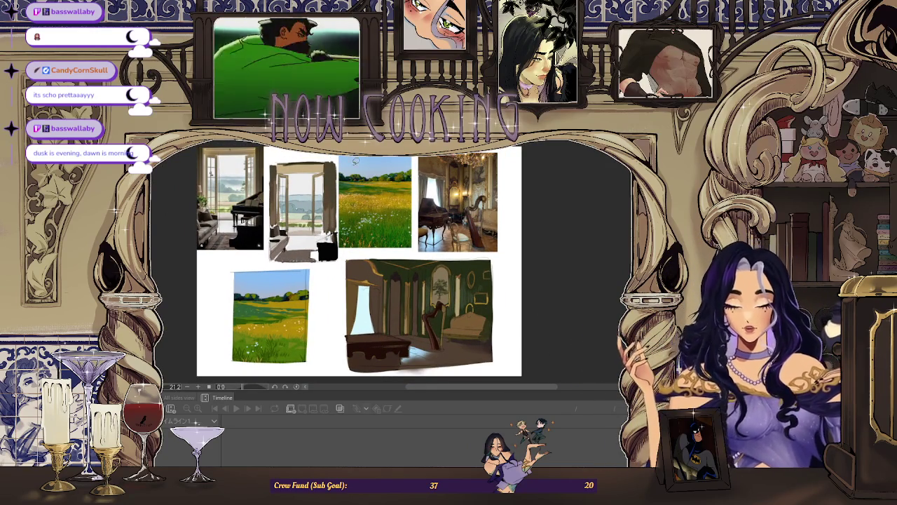
pyautogui.scroll(-3, 355, 161)
pyautogui.scroll(2, 375, 192)
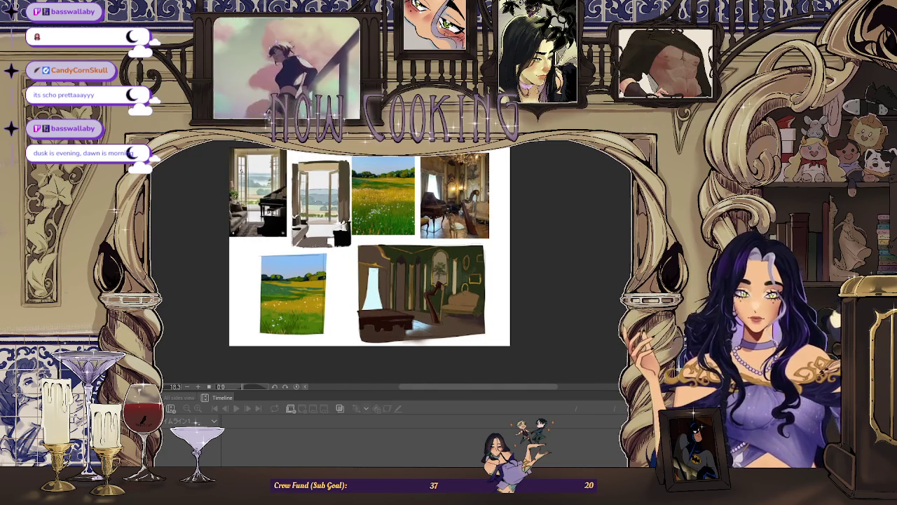
pyautogui.hotkey('ctrl', 'Tab')
pyautogui.scroll(-3, 432, 256)
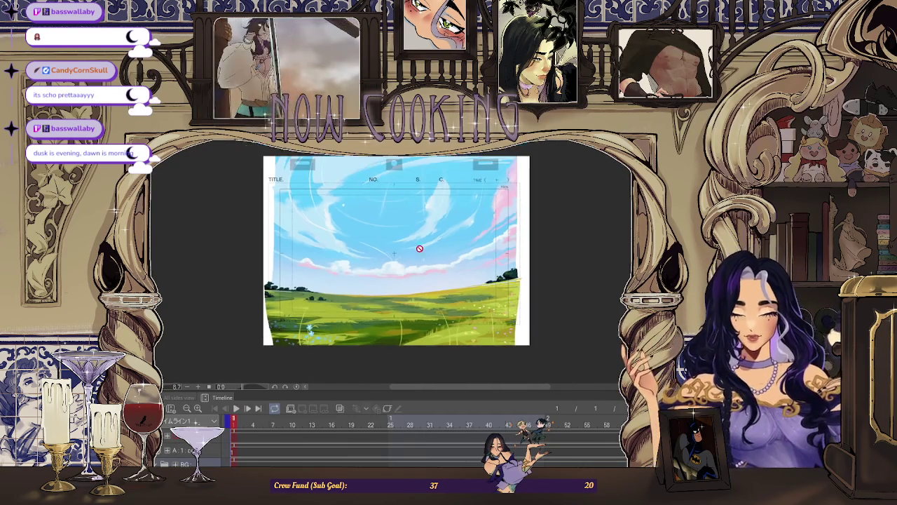
pyautogui.scroll(2, 421, 249)
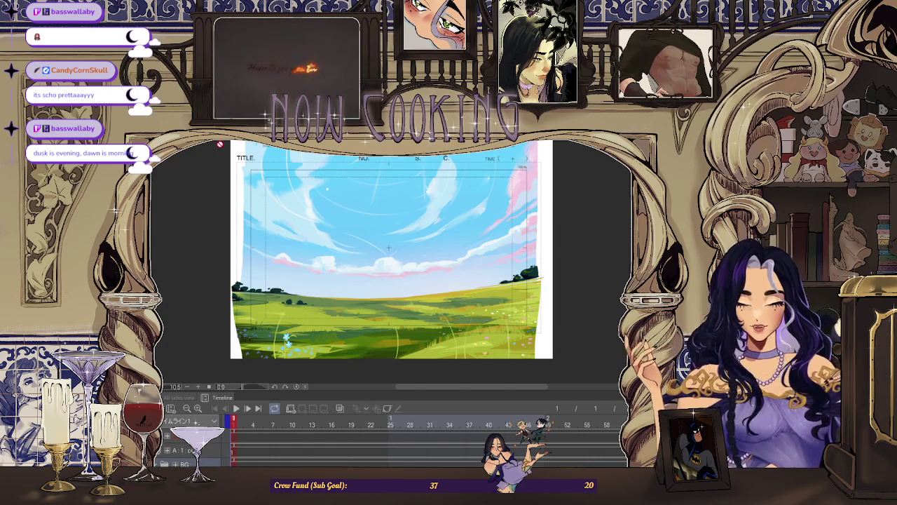
pyautogui.hotkey('ctrl', 'Tab')
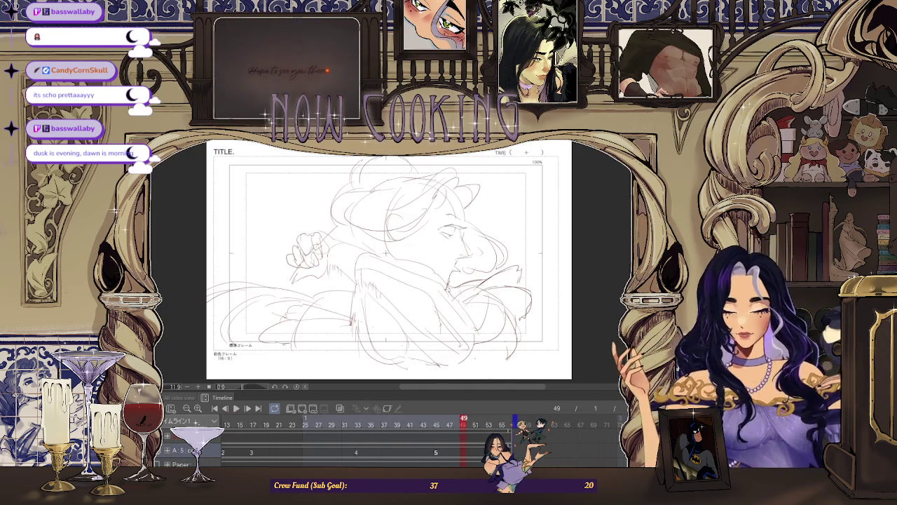
pyautogui.hotkey('ctrl', 'Tab')
pyautogui.hotkey('ctrl', 'Tab')
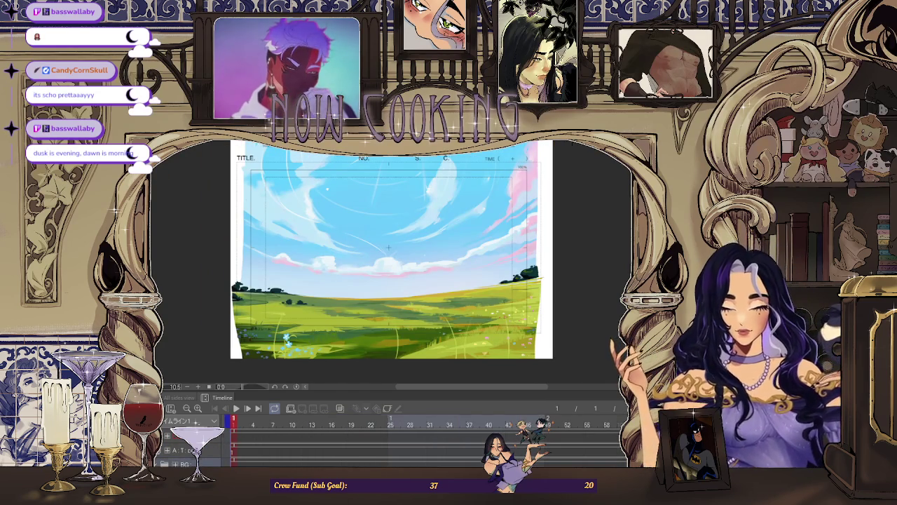
pyautogui.hotkey('ctrl', 'Tab')
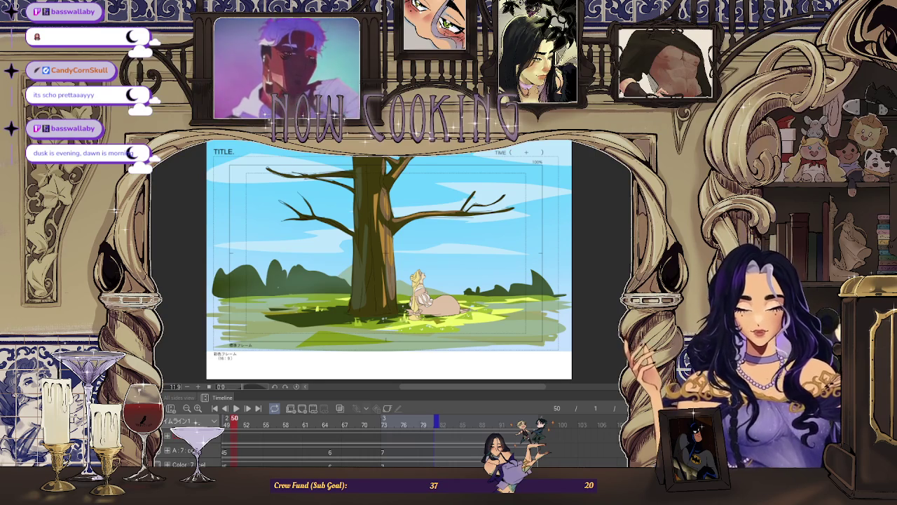
pyautogui.hotkey('ctrl', 'Tab')
pyautogui.hotkey('ctrl', 'Tab')
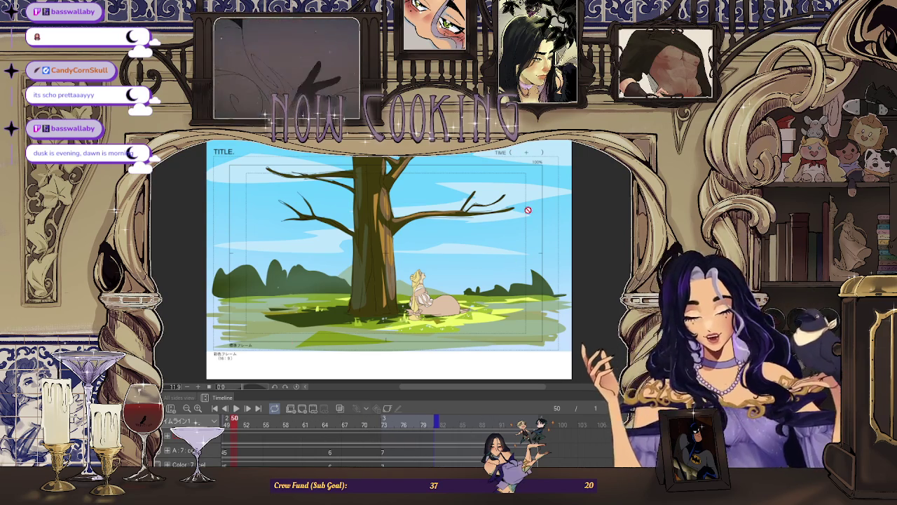
pyautogui.hotkey('ctrl', 'Tab')
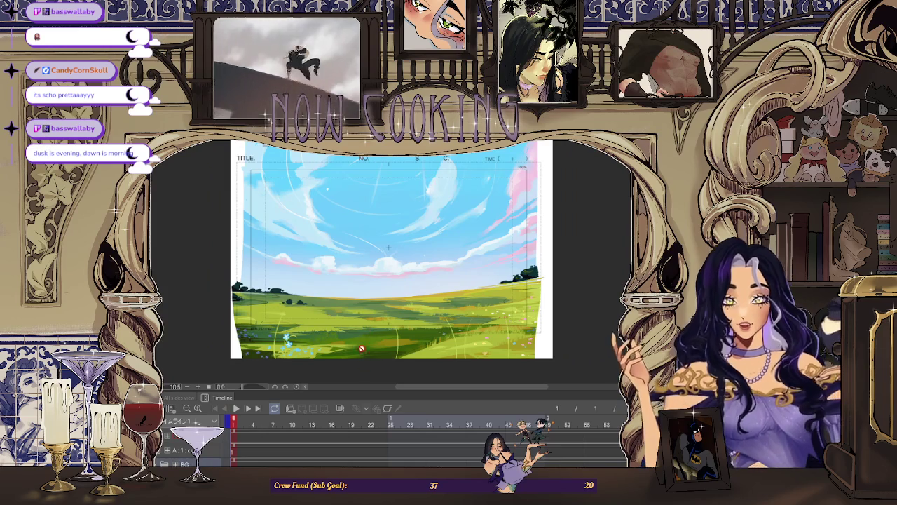
# Zoom the landscape canvas out and back in with the mouse wheel.
pyautogui.scroll(-1, 402, 372)
pyautogui.scroll(-1, 405, 367)
pyautogui.scroll(-2, 407, 364)
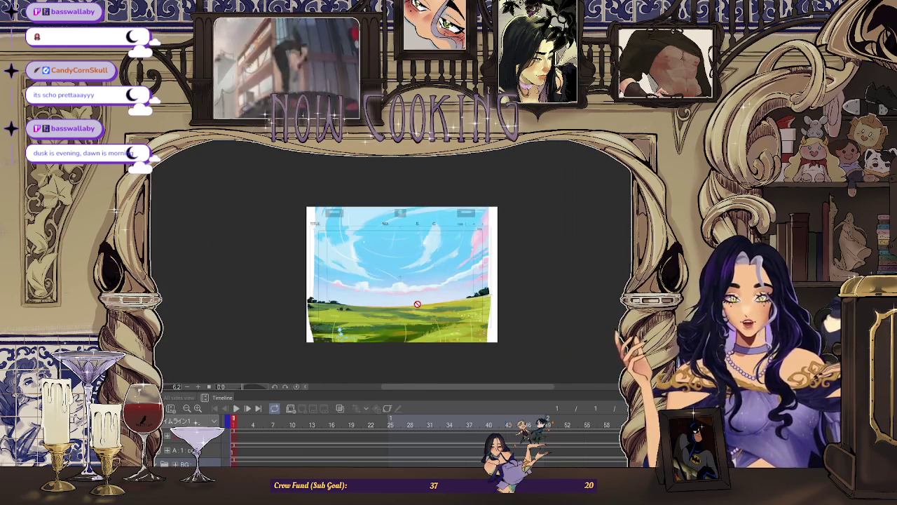
pyautogui.scroll(2, 415, 326)
pyautogui.scroll(1, 415, 325)
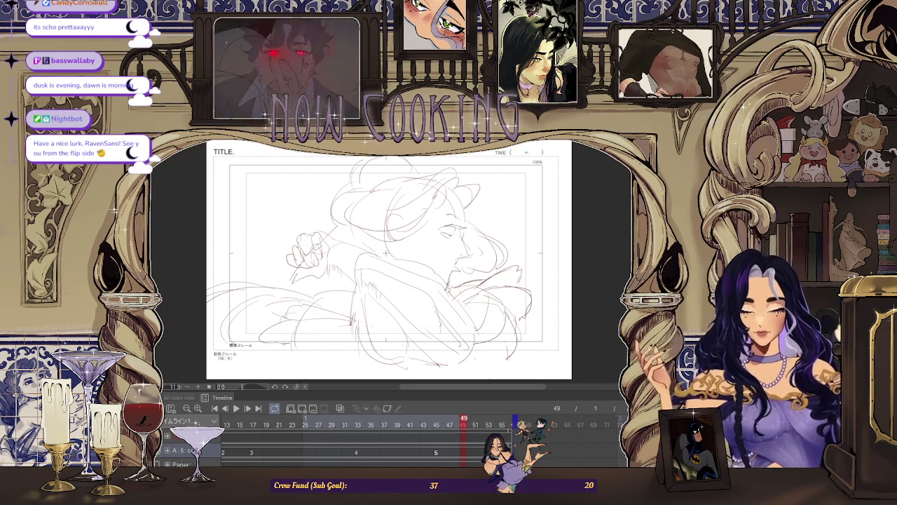
# Play the sketch animation from the first frame, stopping on the front-facing face at frame 6.
pyautogui.press('space')
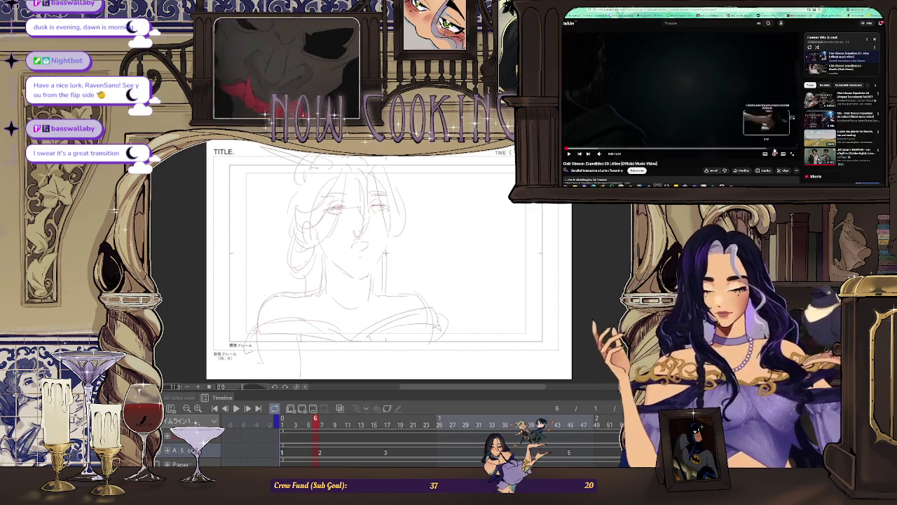
# Play the YouTube music video full screen, then zoom in and rewind the face sketch to frame 1.
pyautogui.click(790, 156)
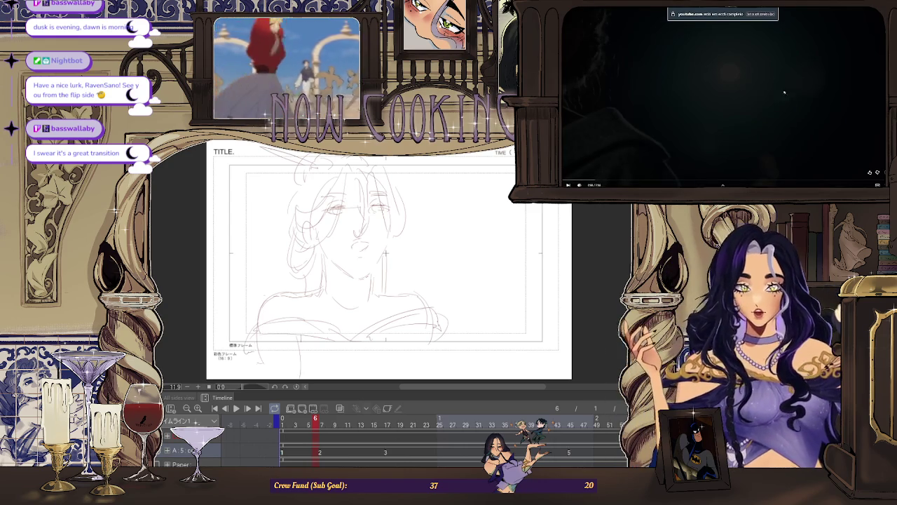
pyautogui.click(784, 92)
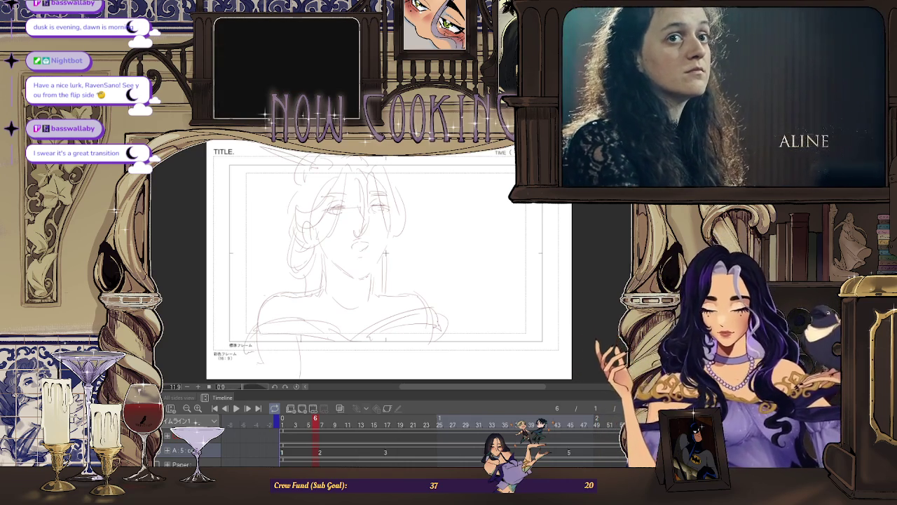
pyautogui.hotkey('ctrl', '+')
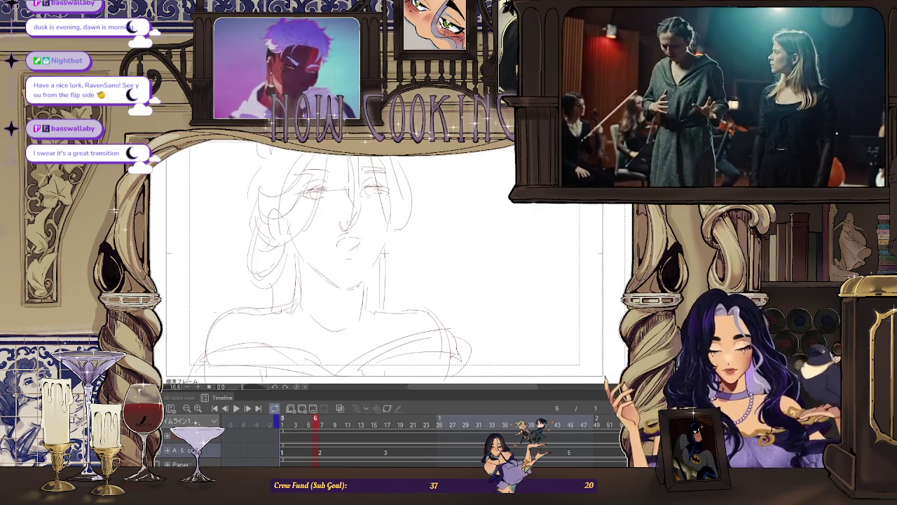
pyautogui.press('Home')
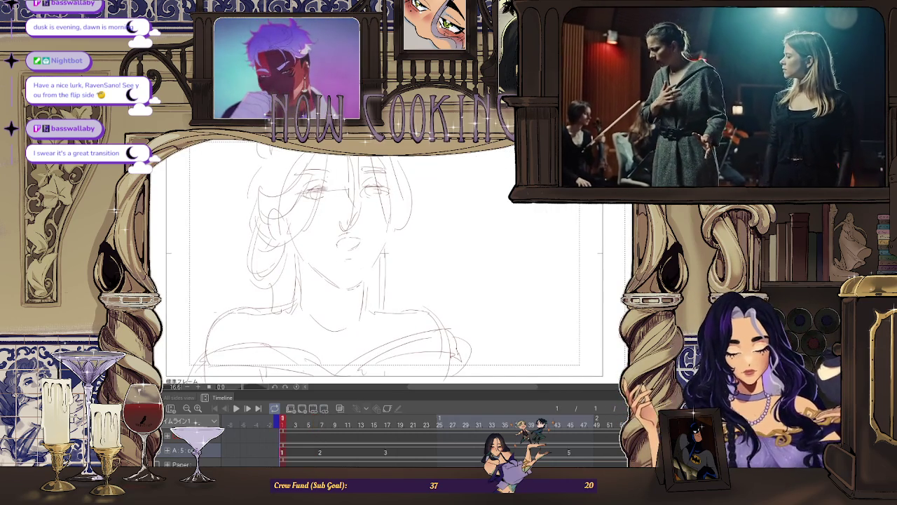
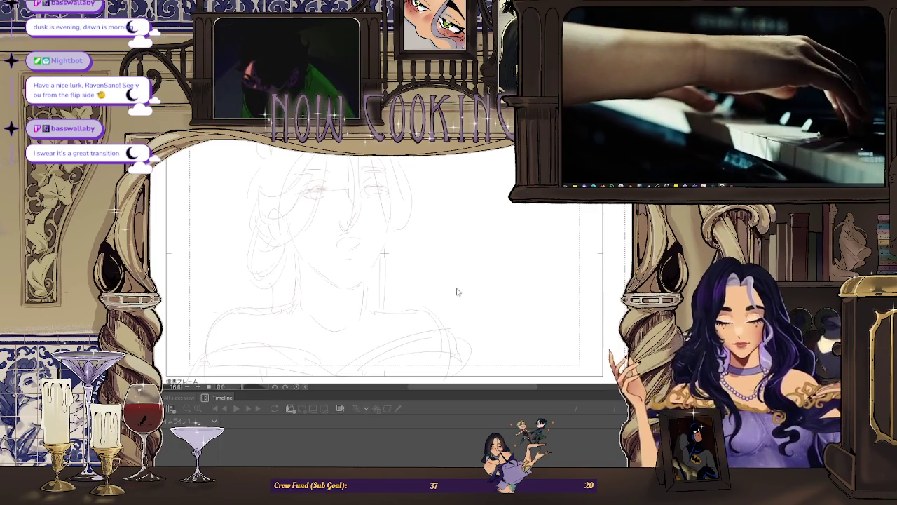
# Zoom in on the cheek and ink one dark stroke along the side of the face.
pyautogui.hotkey('ctrl', 'Tab')
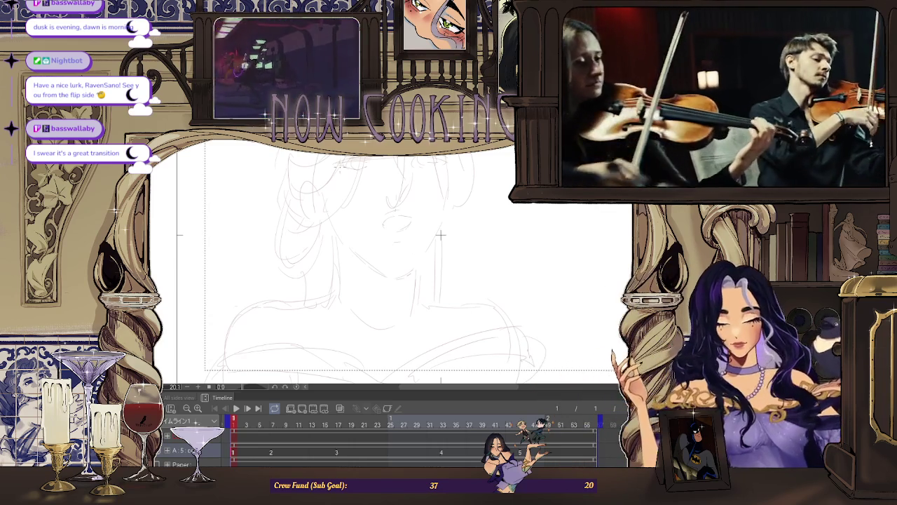
pyautogui.scroll(2, 441, 235)
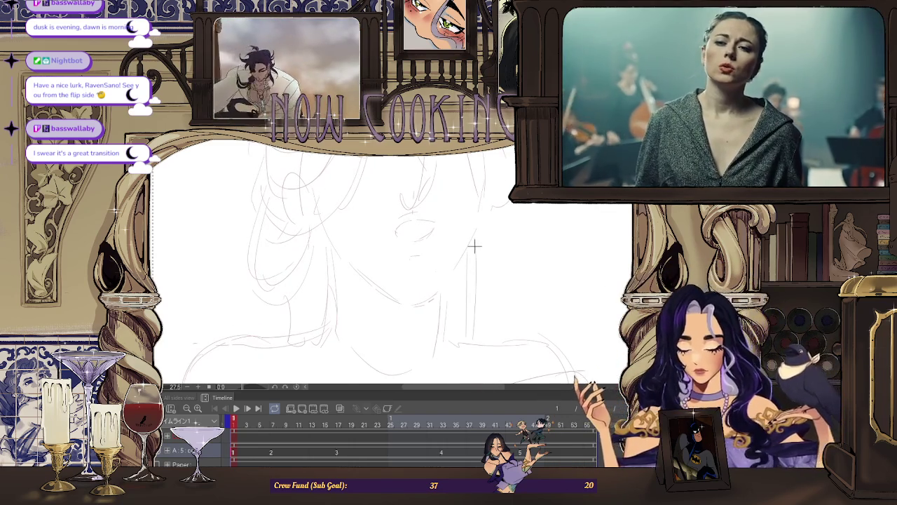
pyautogui.moveTo(474, 245); pyautogui.dragTo(453, 278)
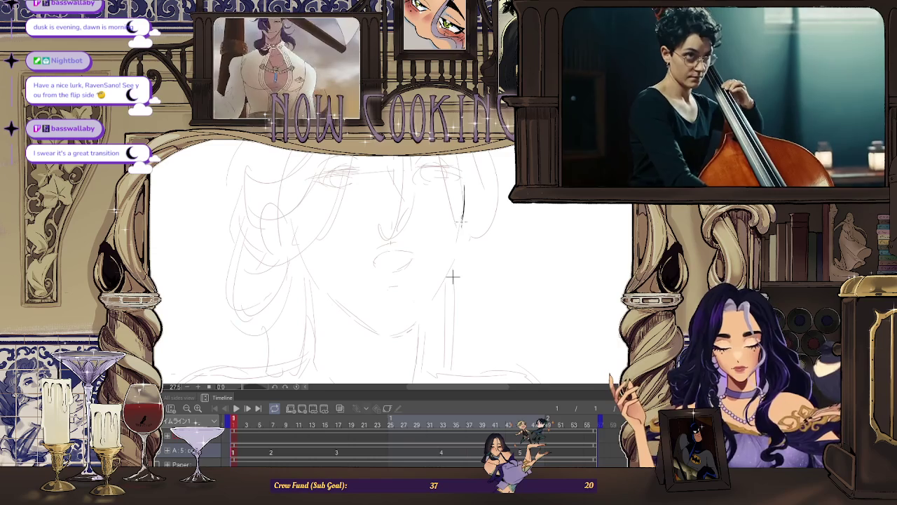
pyautogui.moveTo(462, 181); pyautogui.dragTo(462, 225)
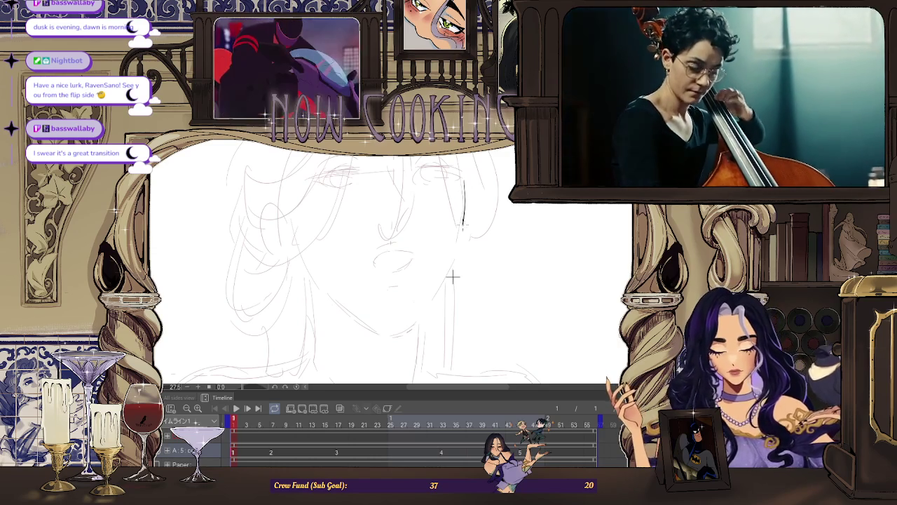
pyautogui.hotkey('ctrl', 'y')
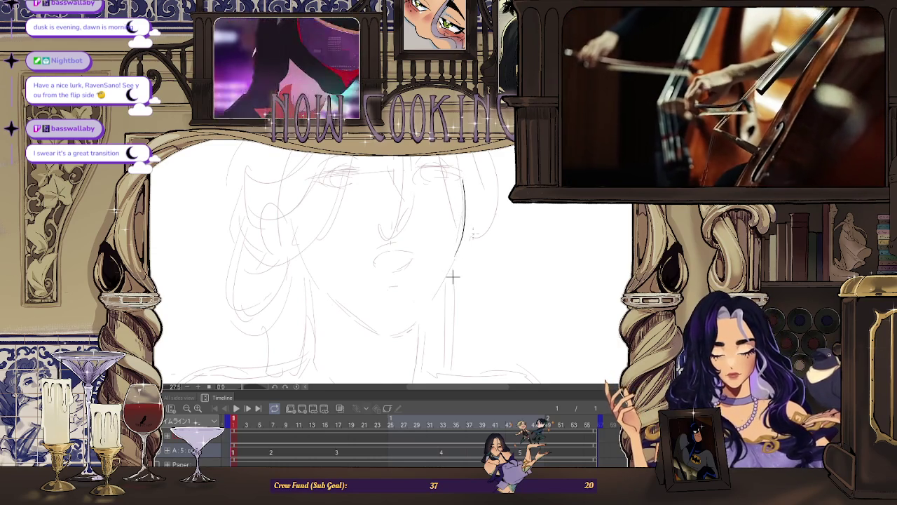
pyautogui.moveTo(453, 278); pyautogui.dragTo(473, 253)
# Refine the upper and lower lip strokes of the open mouth, comparing versions with undo and redo.
pyautogui.press('h')
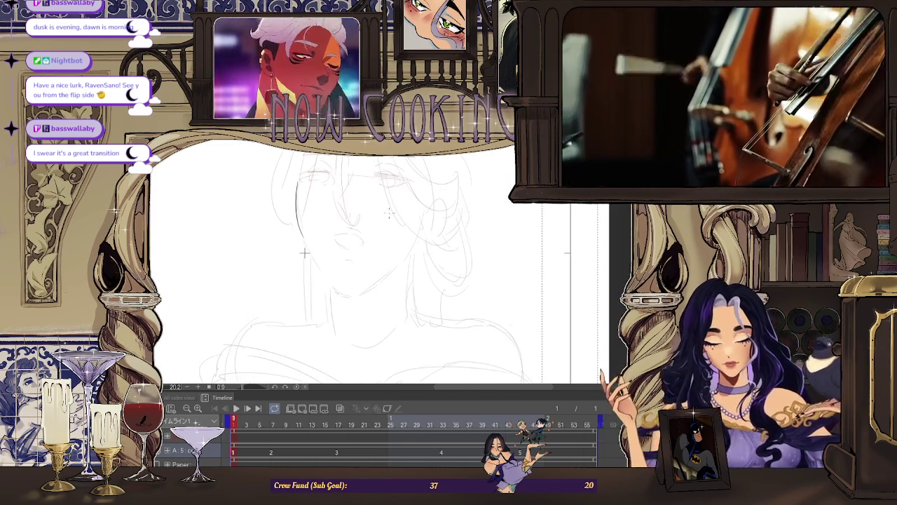
pyautogui.hotkey('ctrl', '+')
pyautogui.hotkey('ctrl', '+')
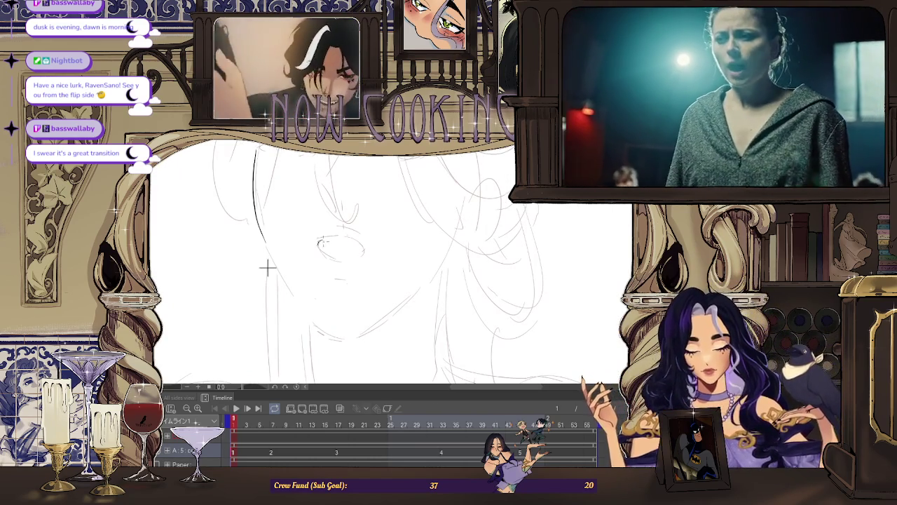
pyautogui.hotkey('ctrl', '+')
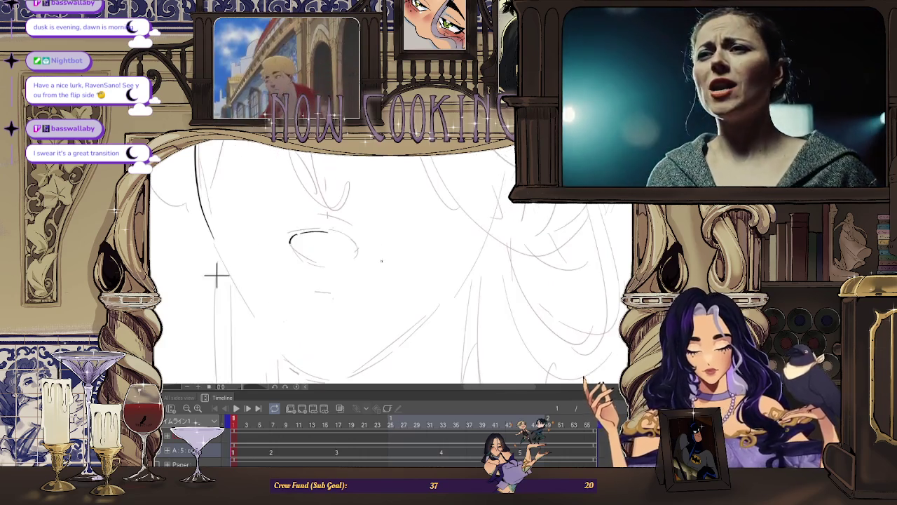
pyautogui.hotkey('ctrl', 'z')
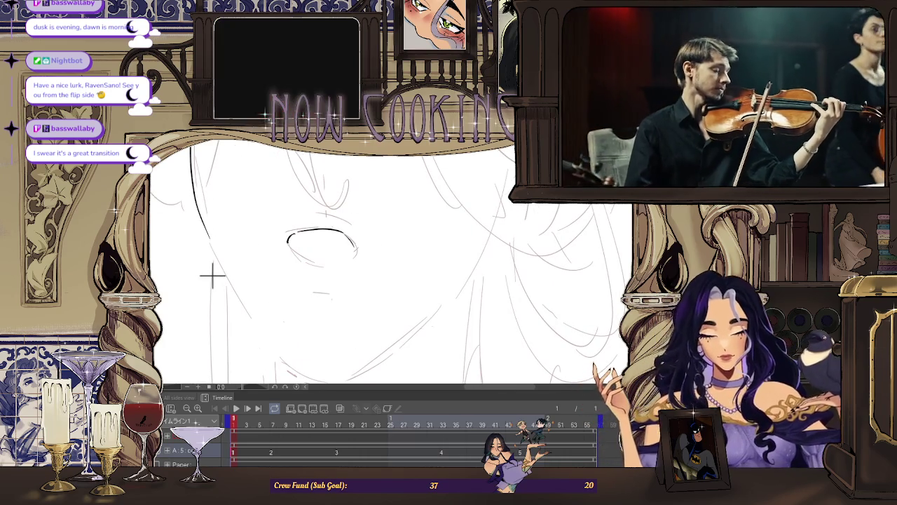
pyautogui.press('h')
pyautogui.hotkey('ctrl', 'y')
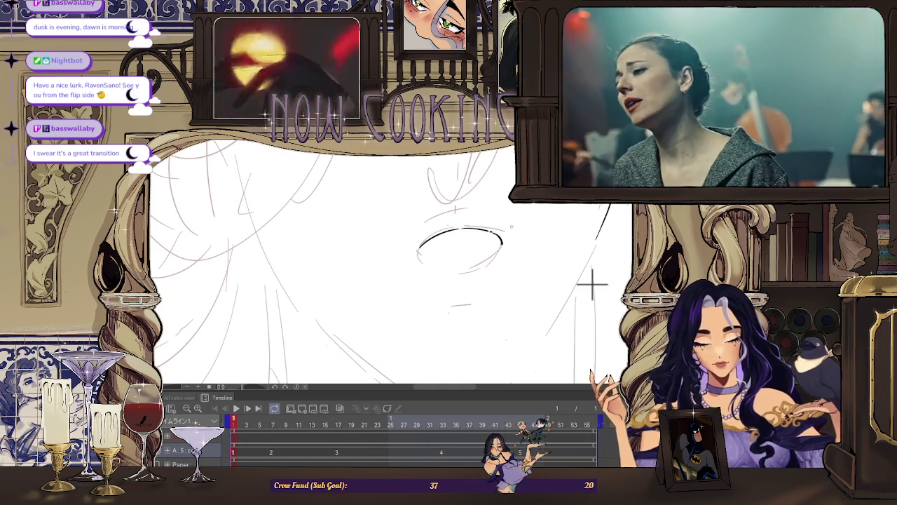
pyautogui.hotkey('ctrl', 'y')
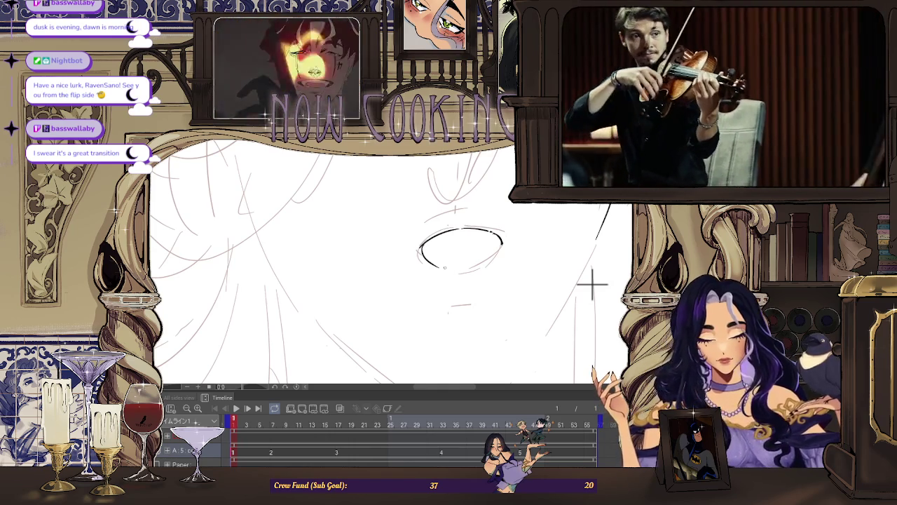
pyautogui.hotkey('ctrl', 'z')
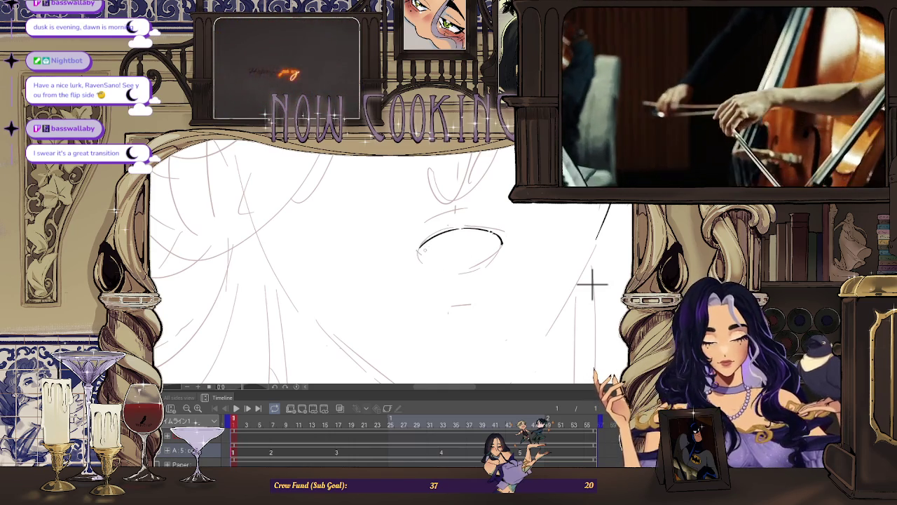
pyautogui.hotkey('ctrl', 'z')
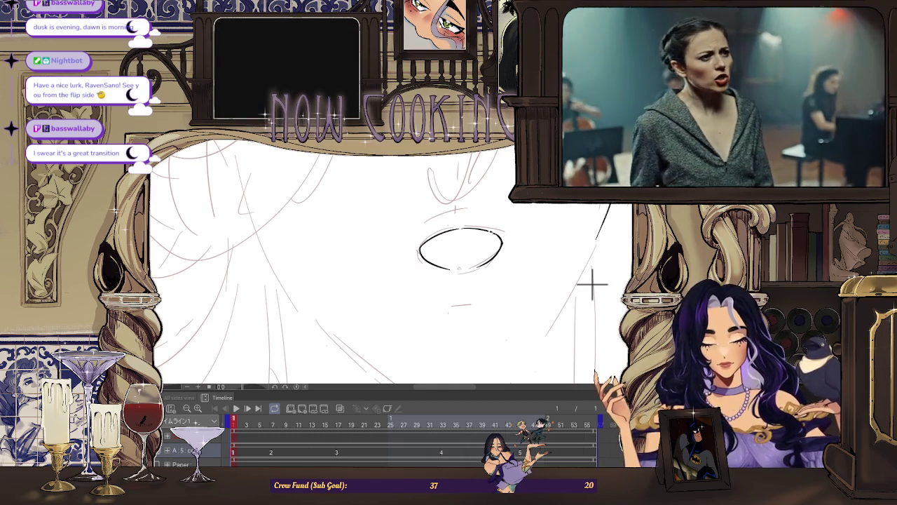
pyautogui.scroll(-2, 593, 283)
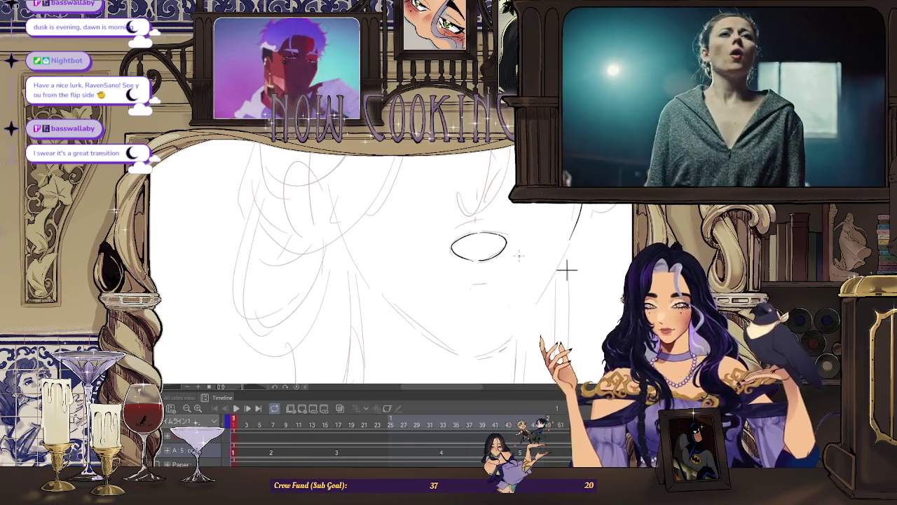
pyautogui.scroll(1, 576, 265)
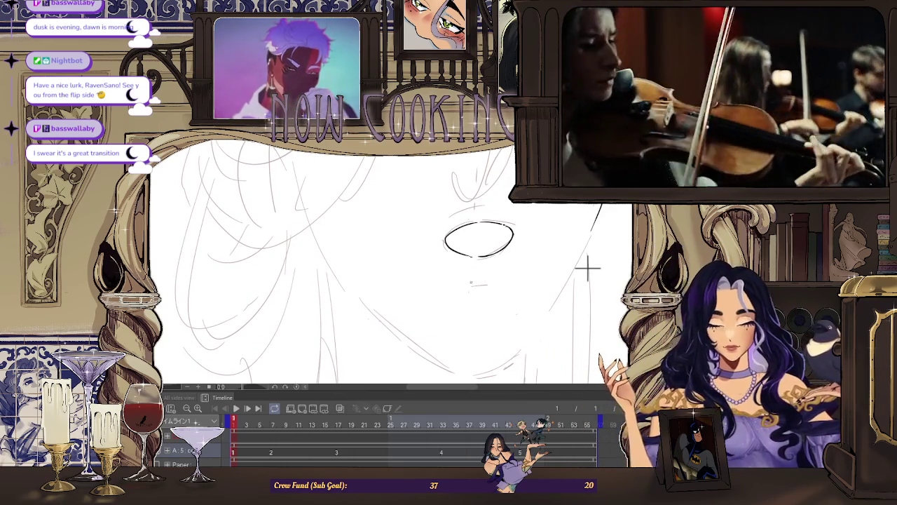
pyautogui.scroll(-2, 543, 307)
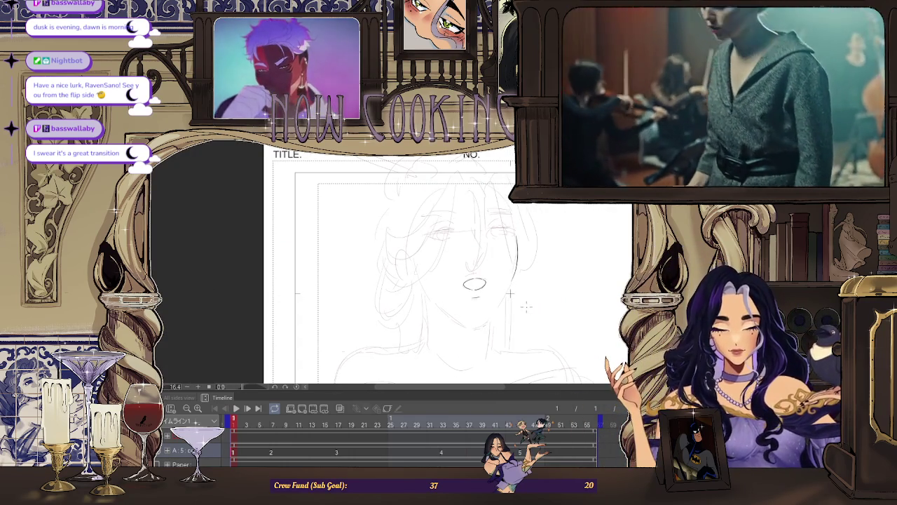
pyautogui.scroll(1, 511, 293)
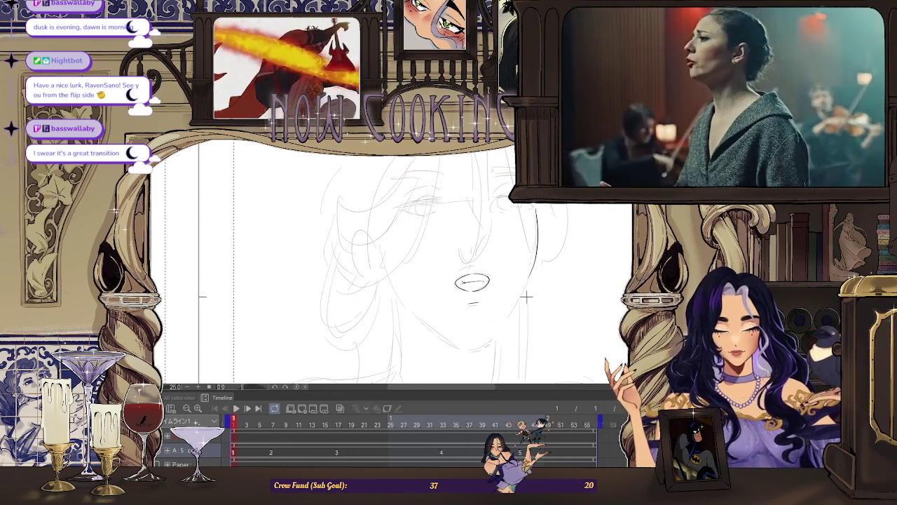
pyautogui.scroll(1, 527, 297)
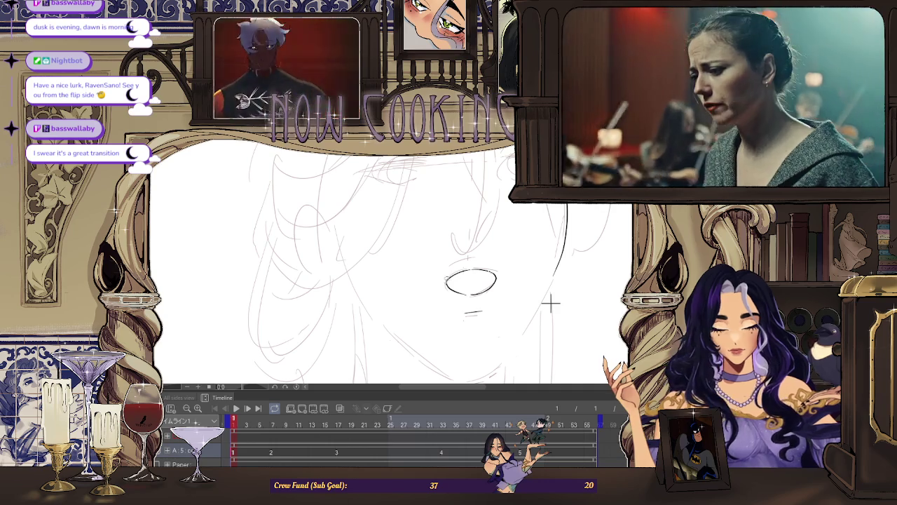
pyautogui.scroll(1, 551, 303)
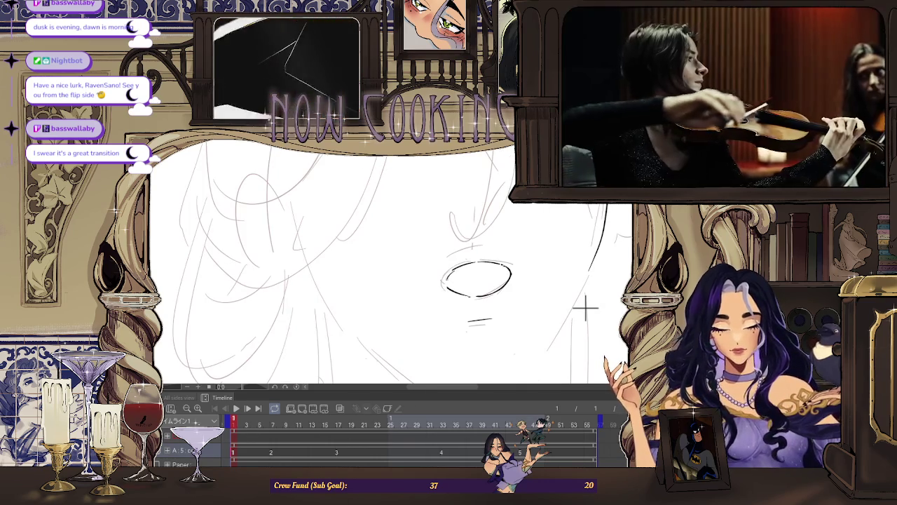
pyautogui.scroll(-2, 585, 307)
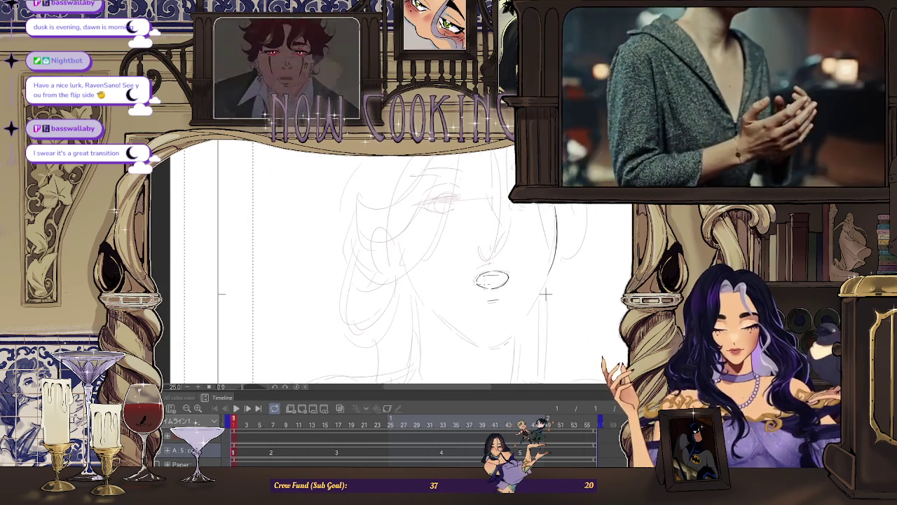
pyautogui.scroll(1, 547, 291)
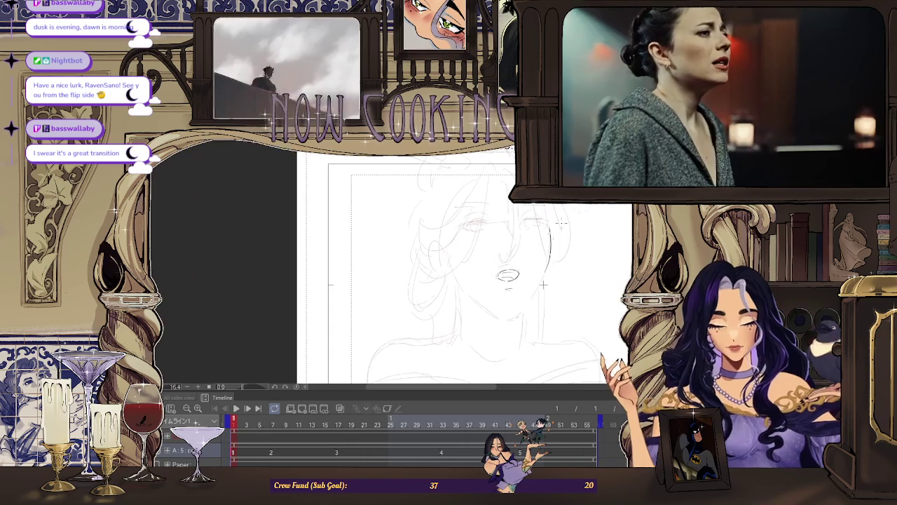
pyautogui.press('h')
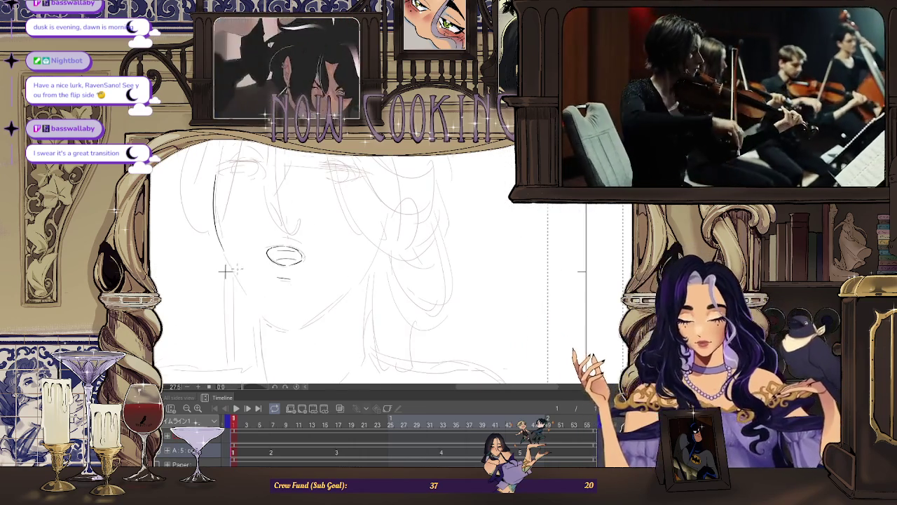
# Erase the lower end of the sketched jaw and ink the jawline down around the chin.
pyautogui.scroll(1, 225, 271)
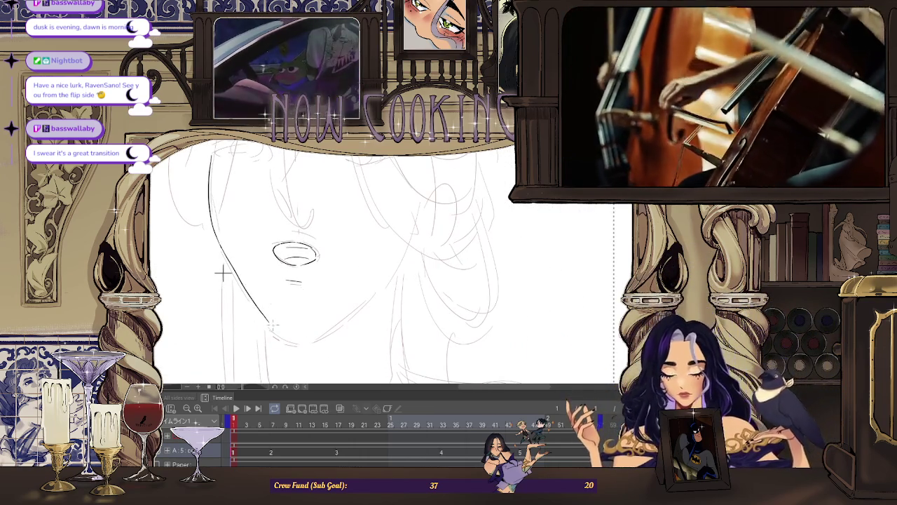
pyautogui.moveTo(274, 324); pyautogui.dragTo(248, 295)
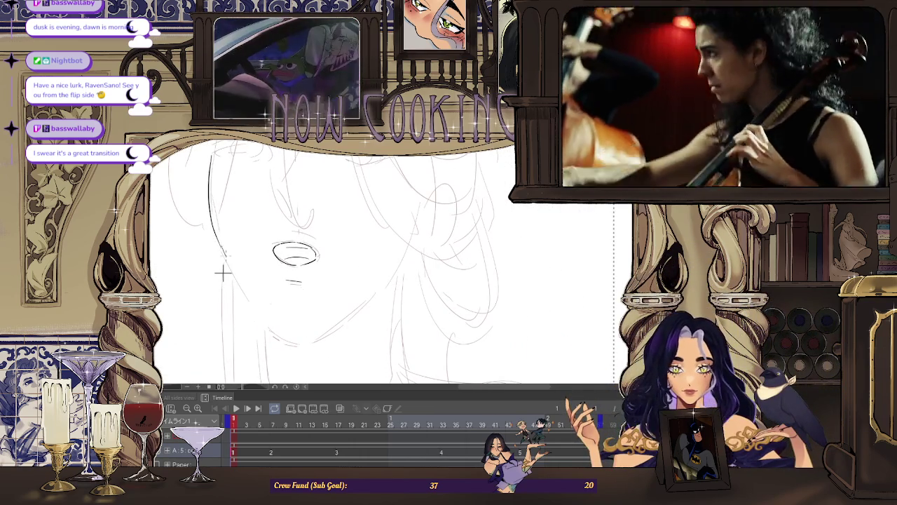
pyautogui.moveTo(223, 249)
pyautogui.mouseDown()
pyautogui.moveTo(324, 330)
pyautogui.moveTo(268, 321)
pyautogui.moveTo(354, 311)
pyautogui.mouseUp()
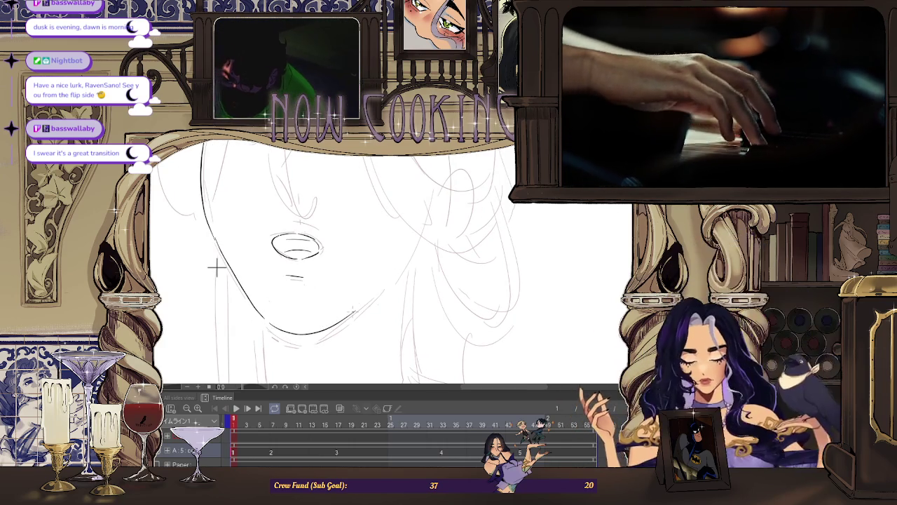
pyautogui.scroll(-2, 214, 265)
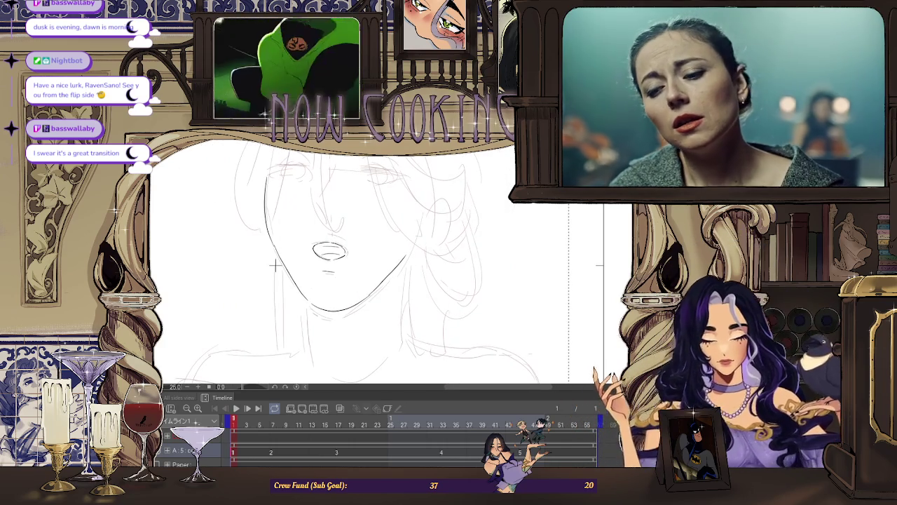
pyautogui.press('h')
pyautogui.scroll(1, 502, 265)
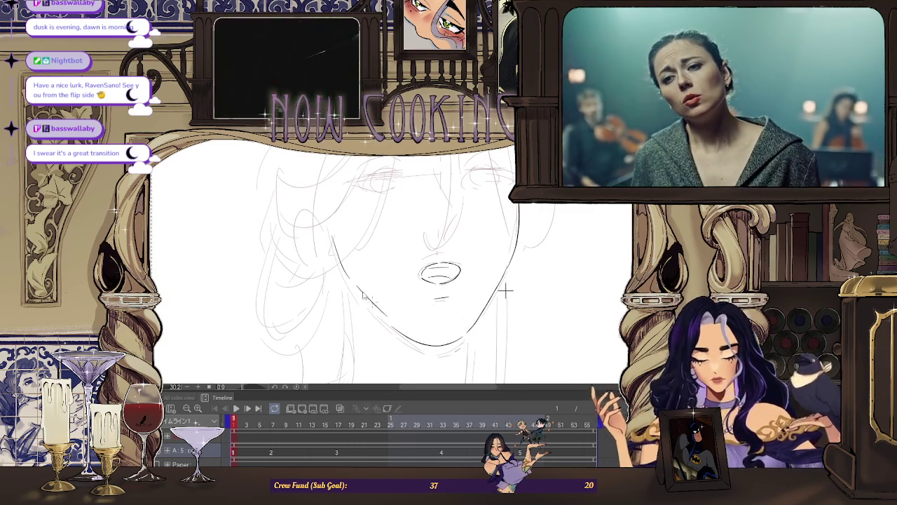
pyautogui.scroll(-1, 503, 288)
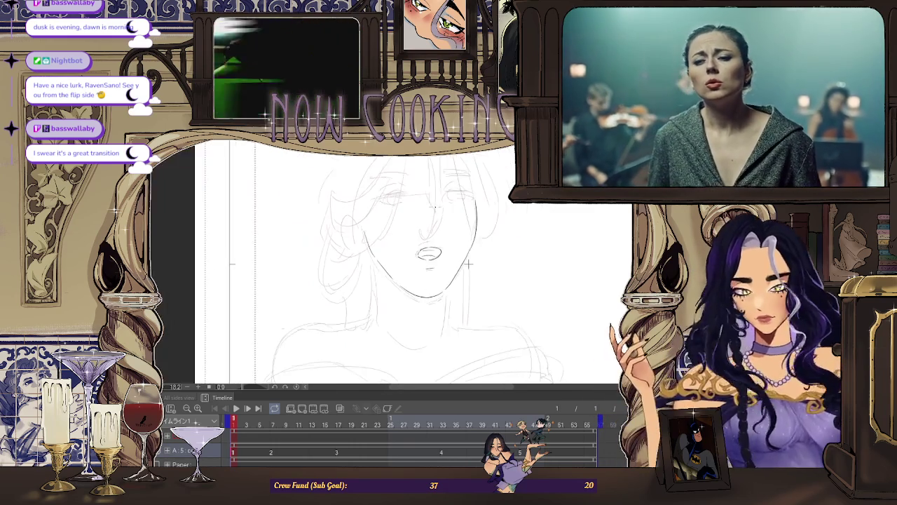
pyautogui.scroll(2, 469, 276)
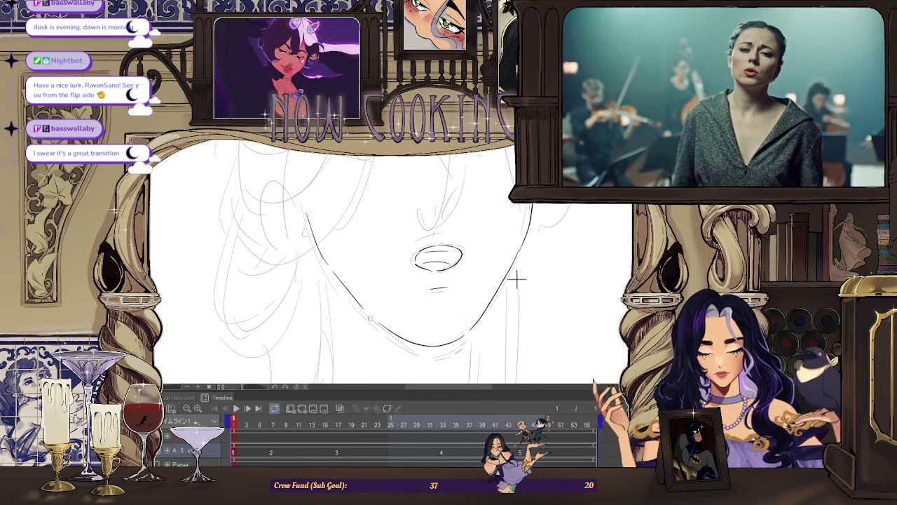
# Erase a rough section of the lower jaw line and review the right side of the face.
pyautogui.moveTo(370, 319); pyautogui.dragTo(374, 316)
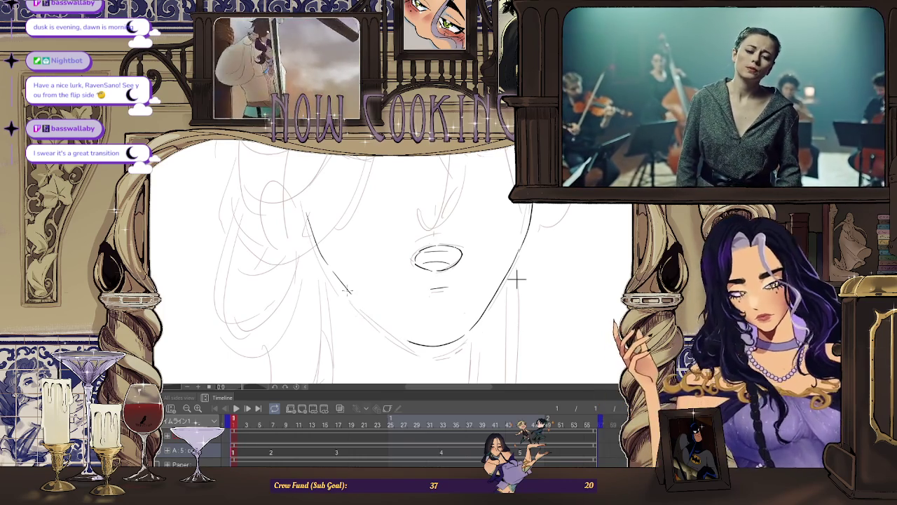
pyautogui.scroll(-2, 516, 279)
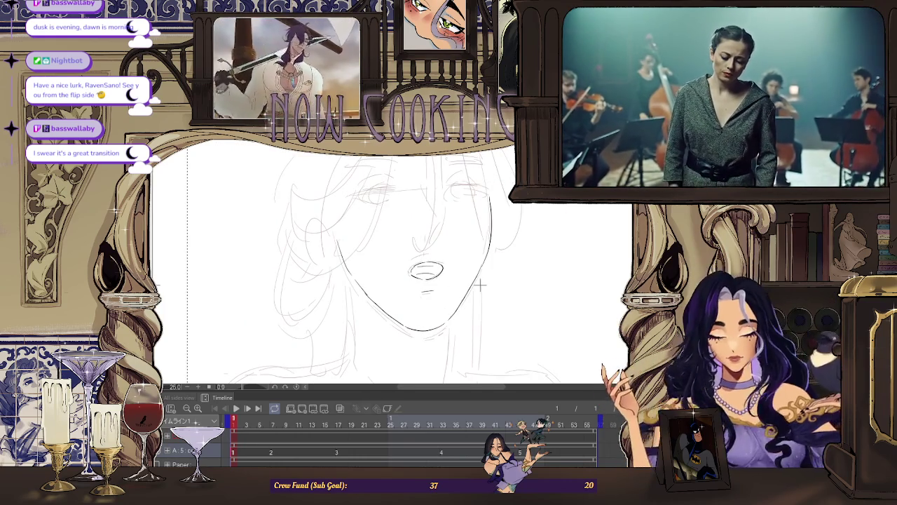
pyautogui.moveTo(480, 284); pyautogui.dragTo(298, 284)
pyautogui.scroll(2, 298, 284)
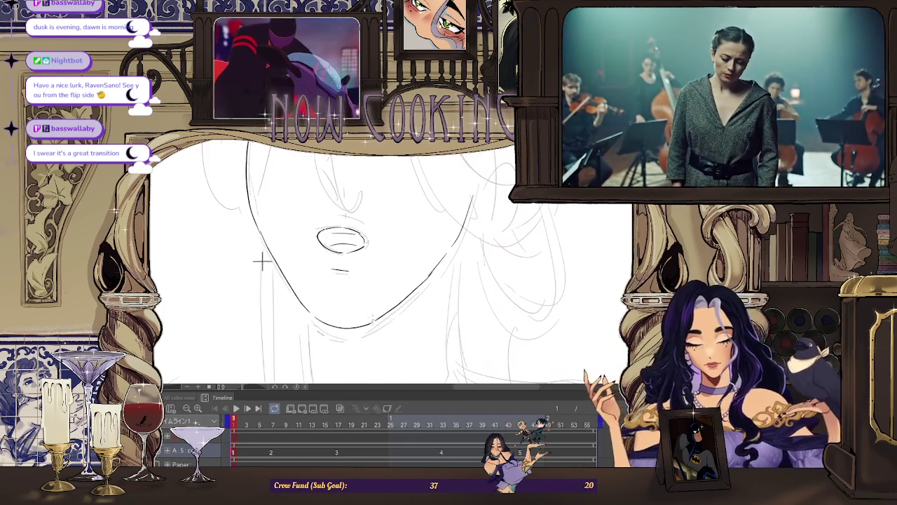
pyautogui.scroll(2, 437, 260)
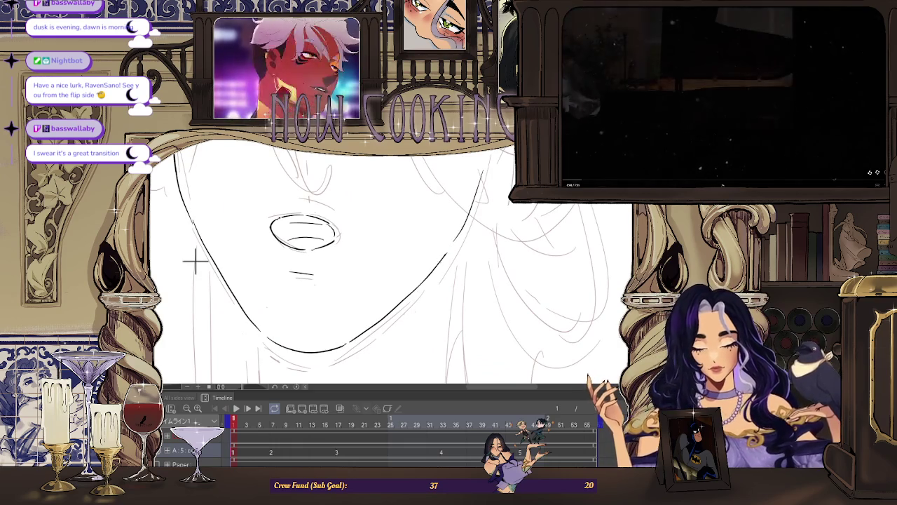
pyautogui.scroll(-2, 195, 262)
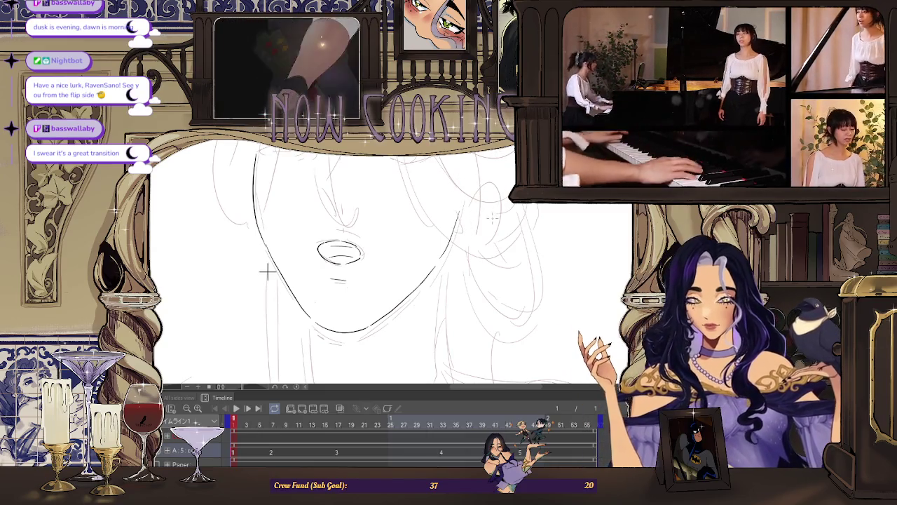
pyautogui.scroll(1, 256, 276)
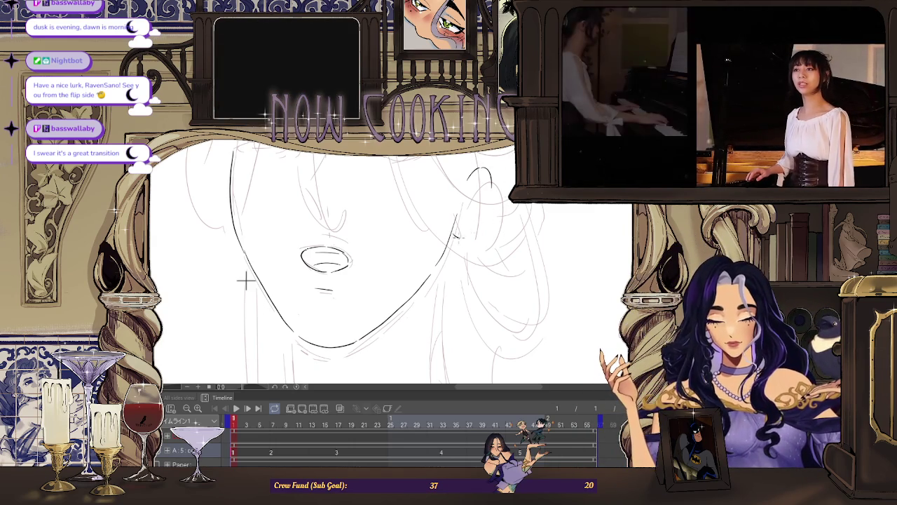
# Ink the ear's outer curve with a small stud earring, then zoom out and back in to review.
pyautogui.moveTo(459, 233); pyautogui.dragTo(490, 202)
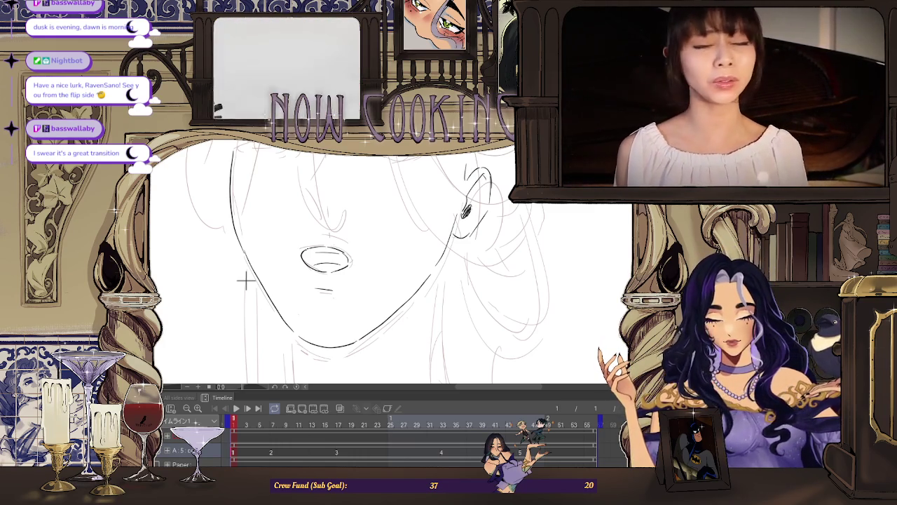
pyautogui.hotkey('ctrl', '-')
pyautogui.hotkey('ctrl', '0')
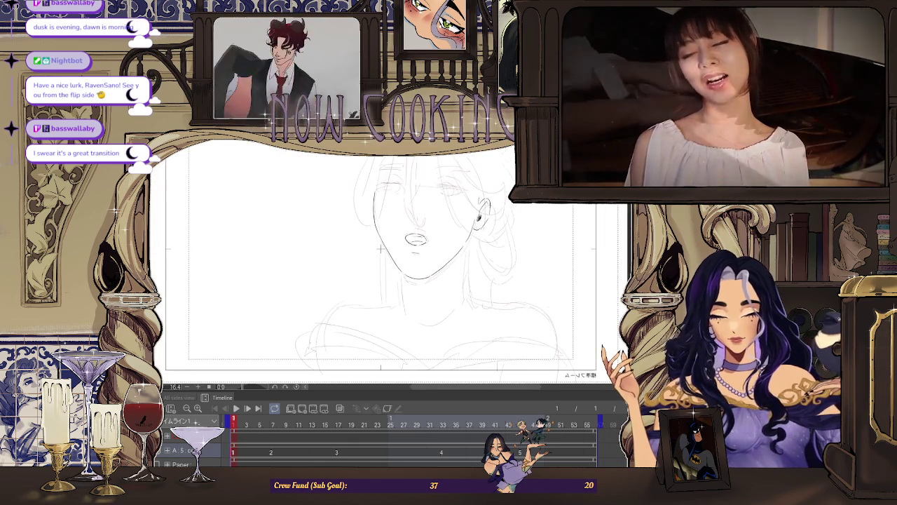
pyautogui.hotkey('ctrl', '+')
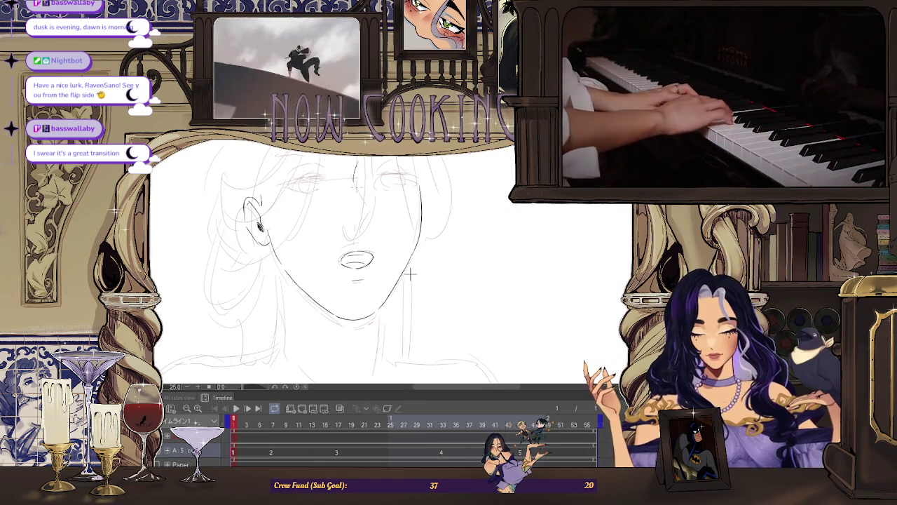
# Ink the long line of the nose bridge.
pyautogui.moveTo(355, 163); pyautogui.dragTo(369, 209)
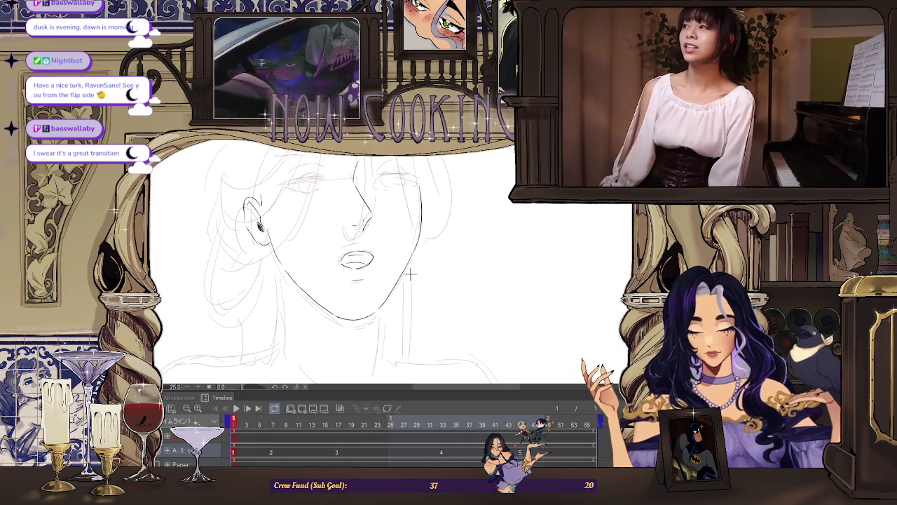
pyautogui.scroll(2, 411, 275)
pyautogui.scroll(-4, 410, 280)
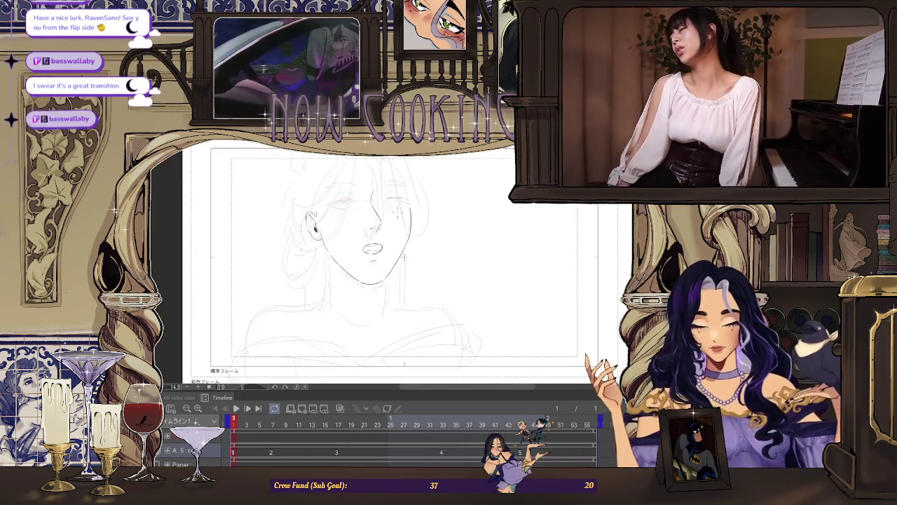
pyautogui.scroll(2, 406, 291)
pyautogui.scroll(1, 406, 290)
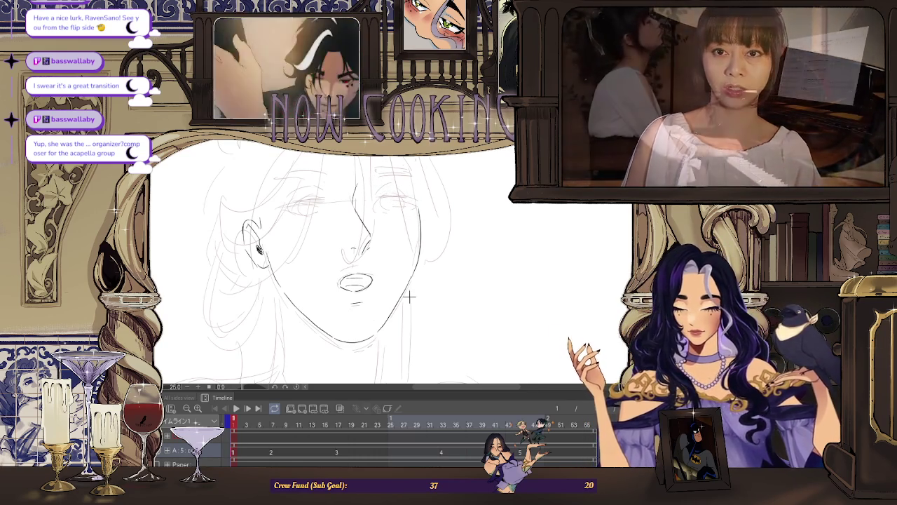
# Add short arched strokes along the brow above the eye, then mirror the view to check.
pyautogui.hotkey('ctrl', '+')
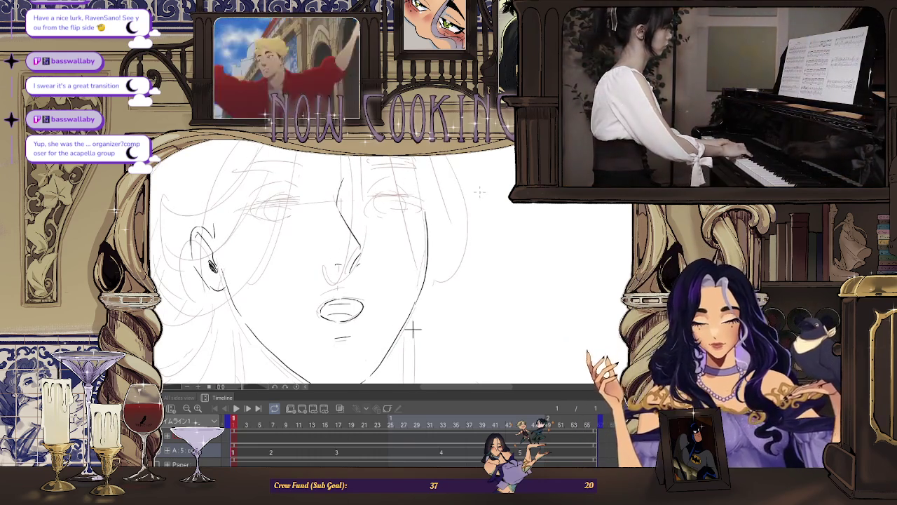
pyautogui.hotkey('ctrl', '-')
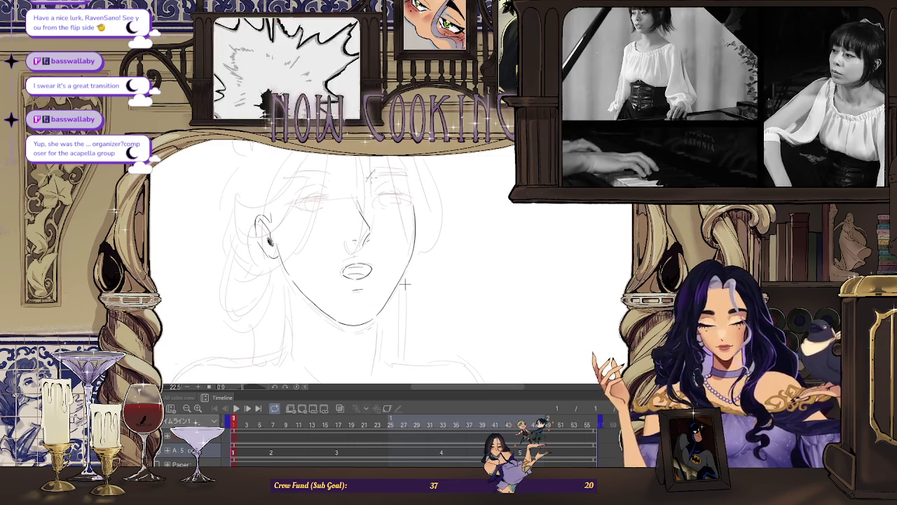
pyautogui.moveTo(370, 178); pyautogui.dragTo(406, 172)
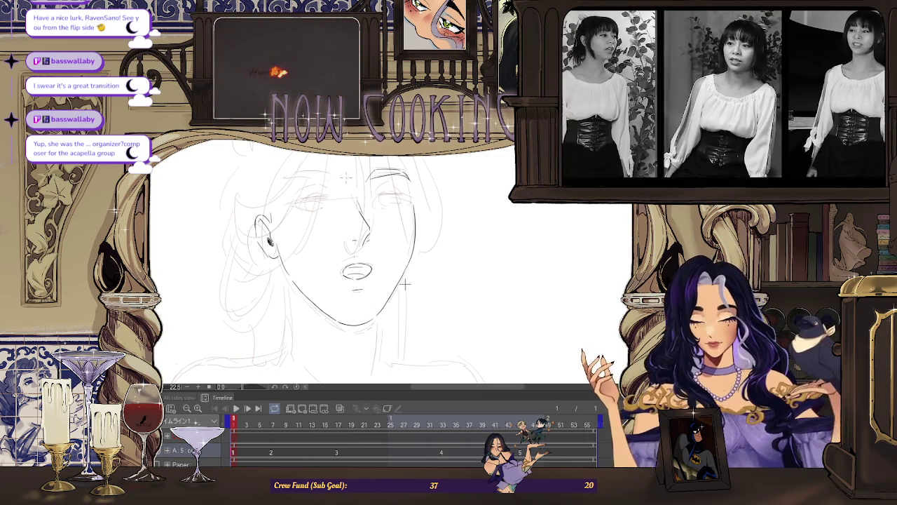
pyautogui.press('h')
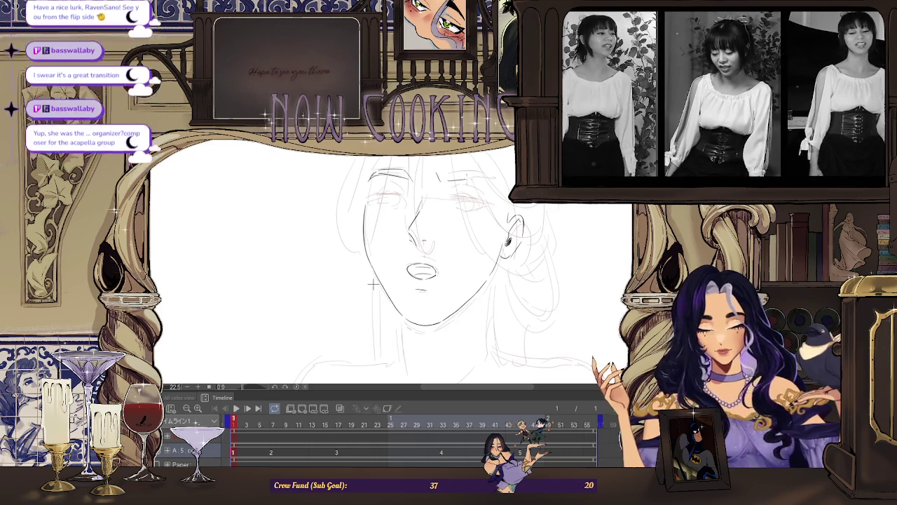
# Ink the eyebrow above the right eye, then select the eye nearer the ear for Free Transform.
pyautogui.moveTo(438, 172)
pyautogui.mouseDown()
pyautogui.moveTo(472, 171)
pyautogui.moveTo(474, 178)
pyautogui.mouseUp()
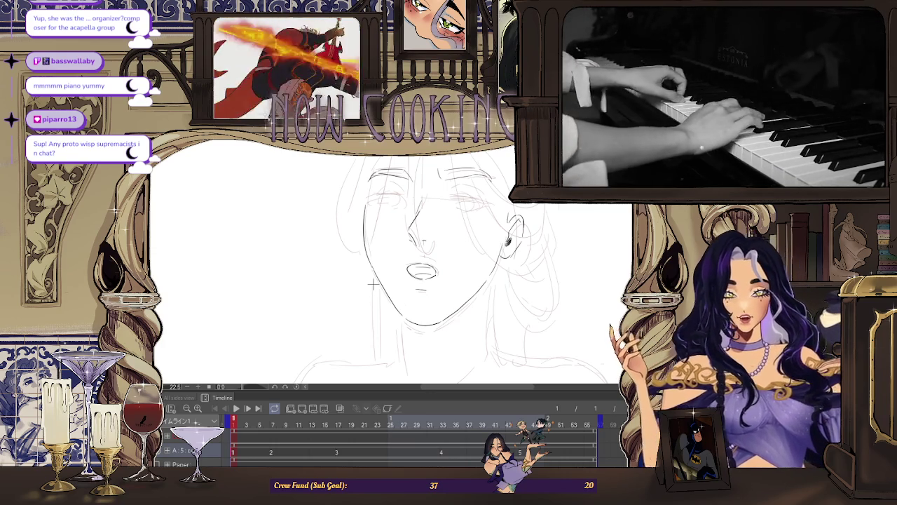
pyautogui.scroll(2, 341, 309)
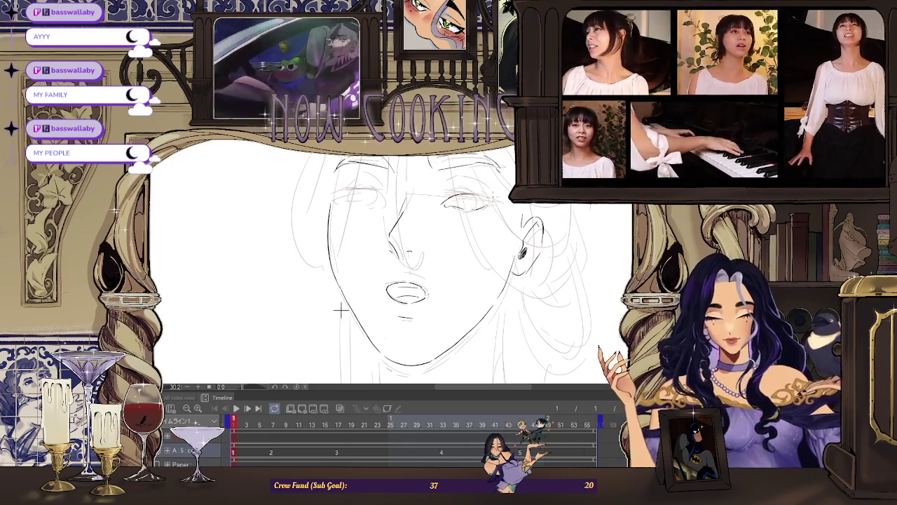
pyautogui.press('h')
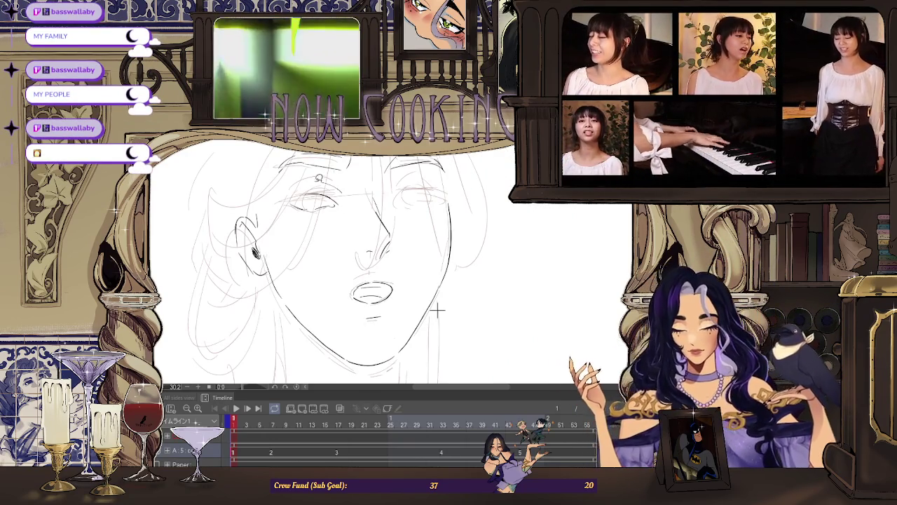
pyautogui.hotkey('ctrl', 'z')
pyautogui.hotkey('ctrl', 't')
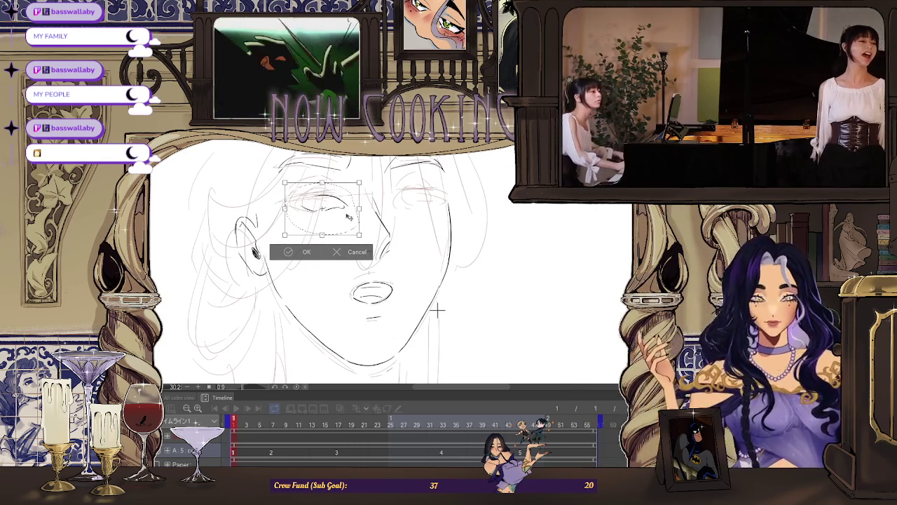
# Commit the shift of the eye nearer the ear toward the nose and clear the selection.
pyautogui.click(303, 254)
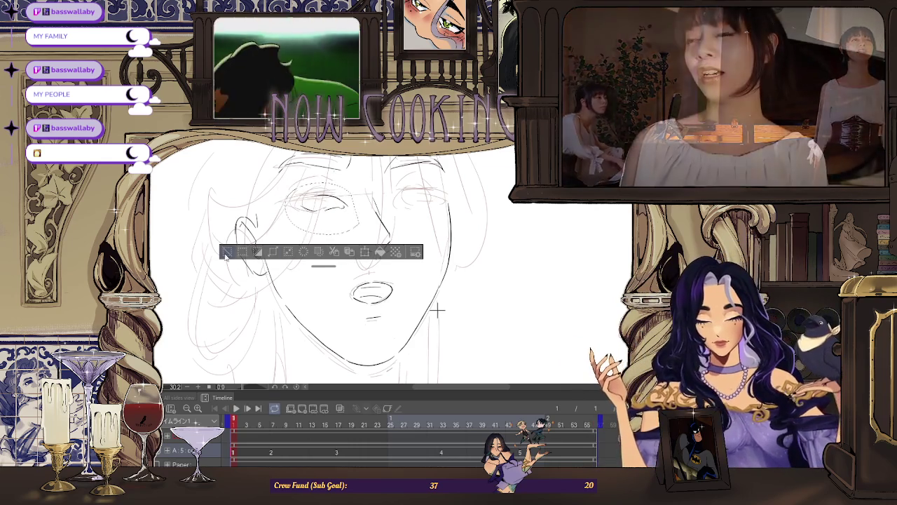
pyautogui.hotkey('ctrl', 'd')
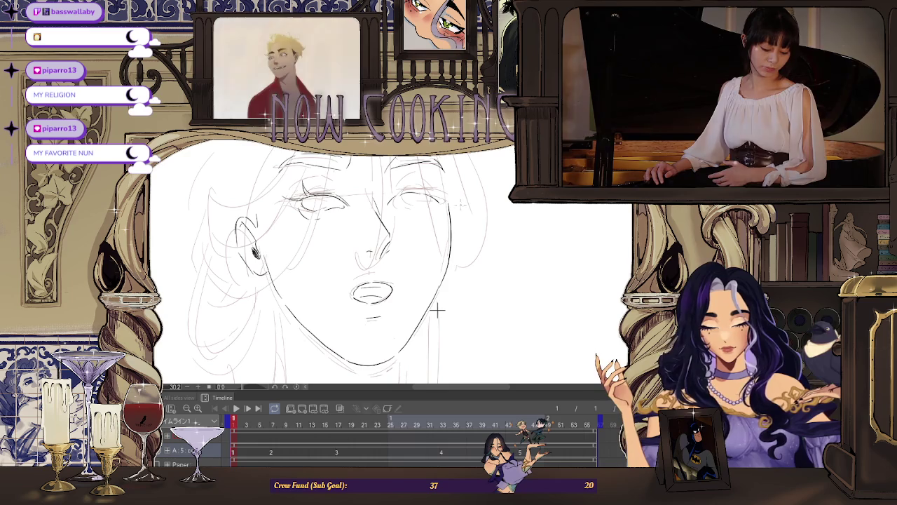
# Mirror the canvas back and forth to compare the eyes, then zoom in close on them.
pyautogui.press('h')
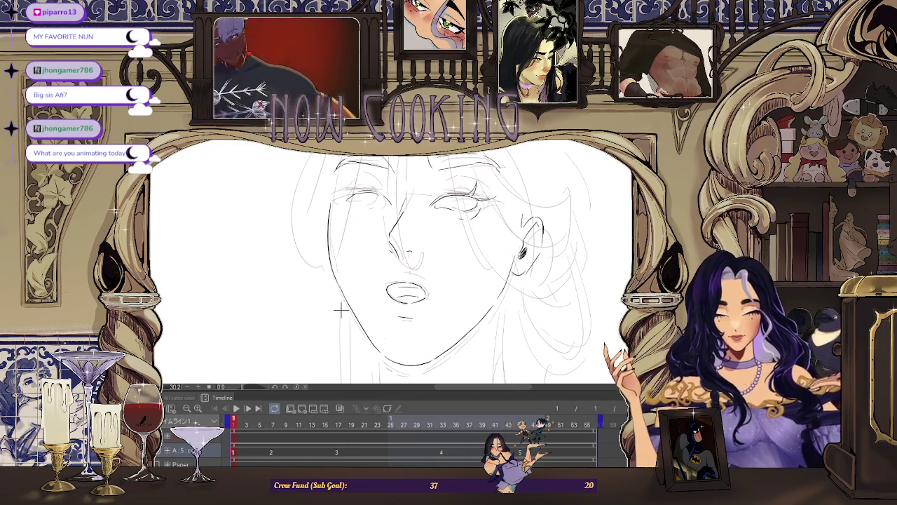
pyautogui.press('h')
pyautogui.hotkey('ctrl', '+')
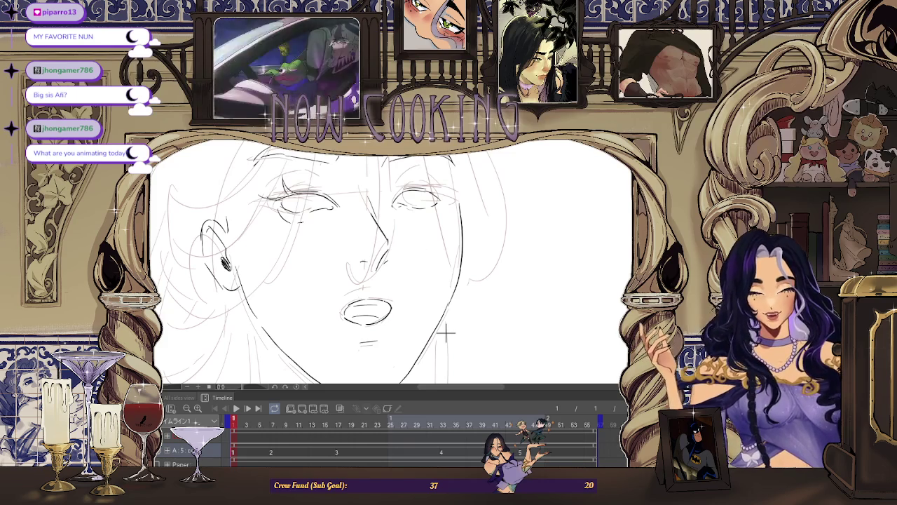
pyautogui.scroll(2, 446, 334)
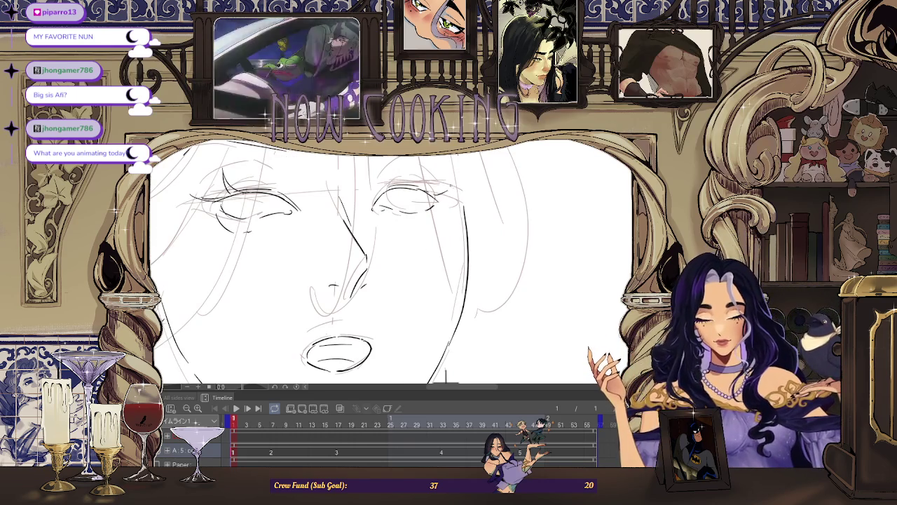